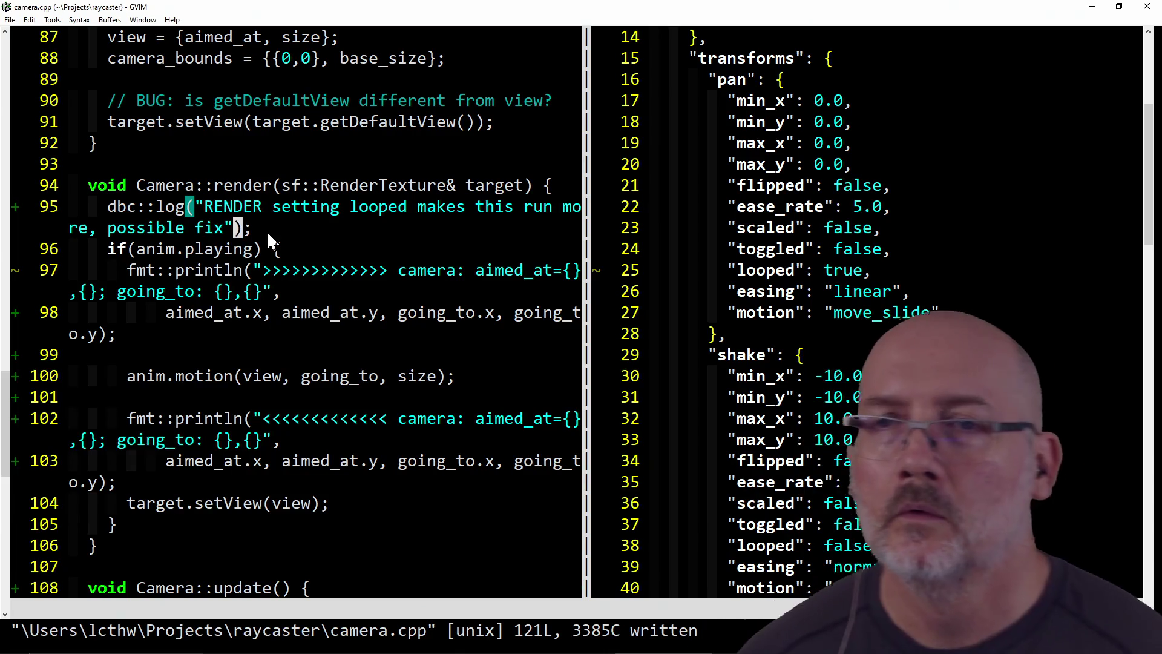
Step: Insert a blank line below the RENDER log line 95 in camera.cpp, save it, and close GVIM
click(267, 232)
key(o)
key(Escape)
text(:w)
key(Return)
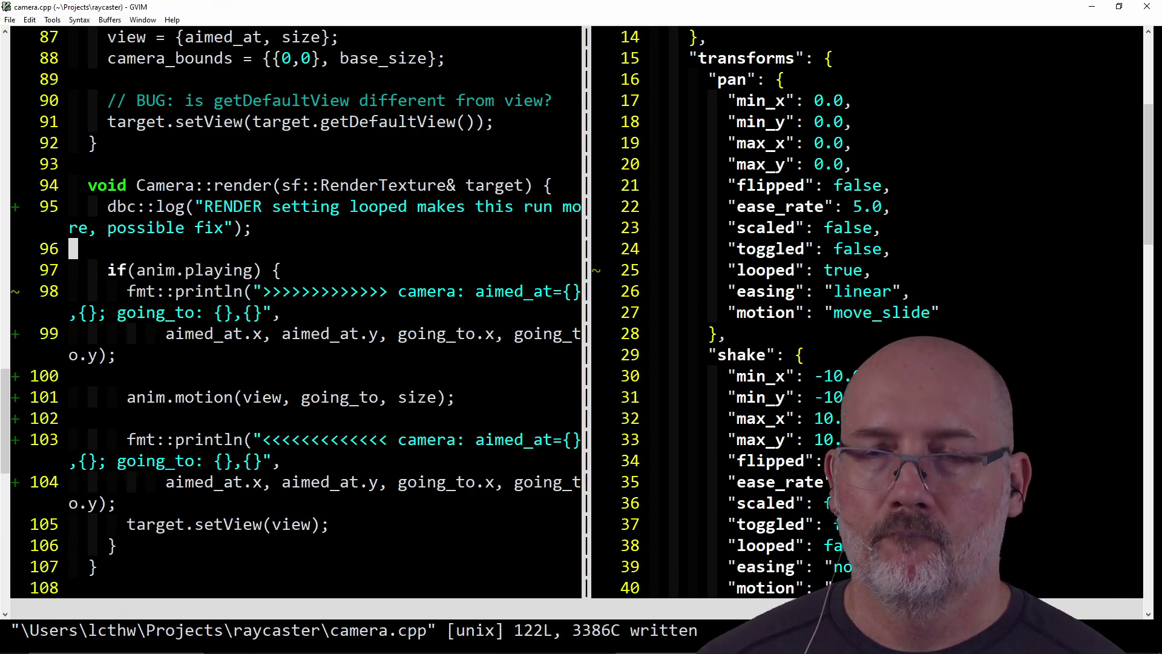
key(k)
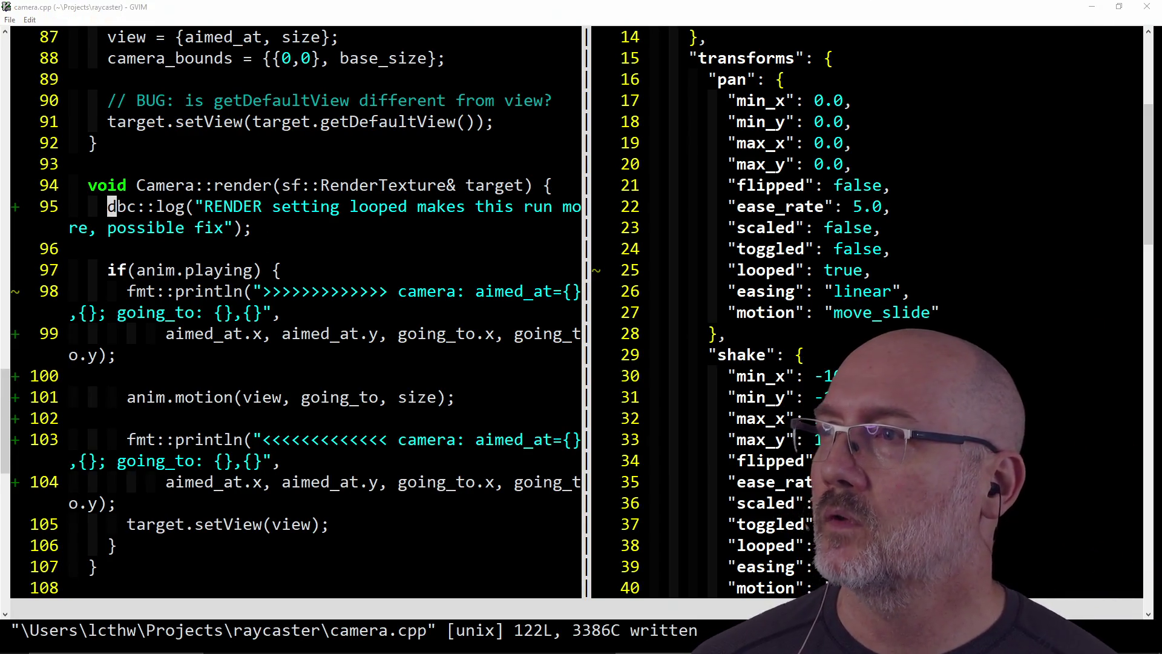
click(1146, 9)
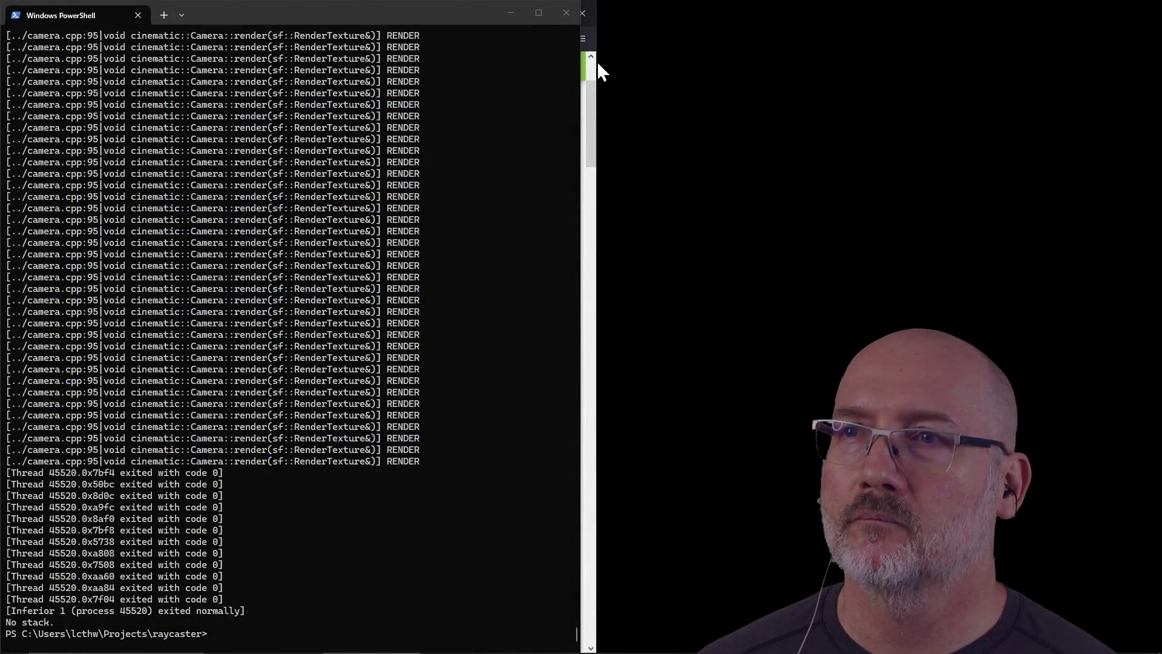
Step: Close the PowerShell debug-output window and the Firefox SFML docs
click(565, 23)
click(582, 13)
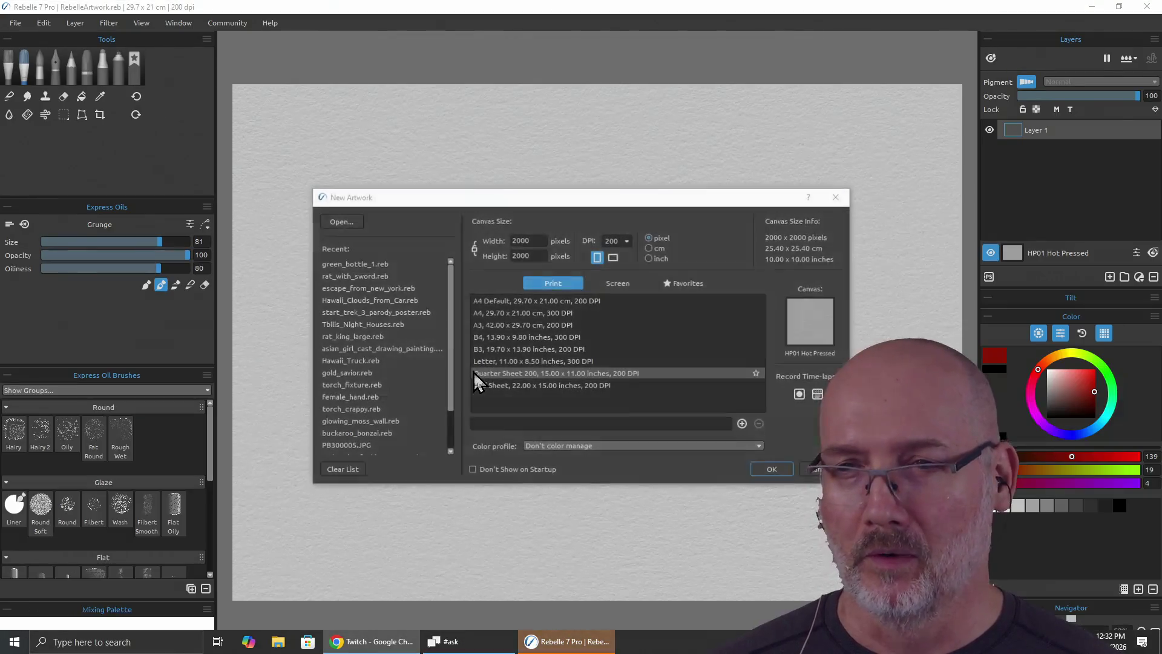
Step: Open green_bottle_1.reb from the recent files, then toggle Pick Color and return to the Express Oils brush
double_click(386, 265)
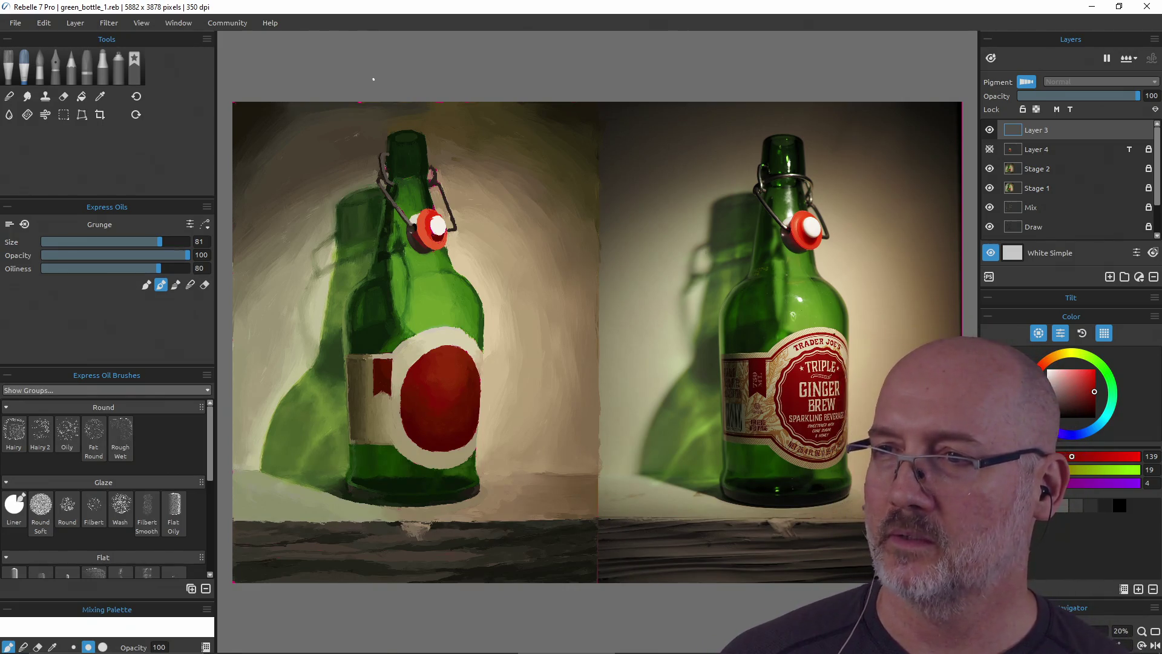
key(i)
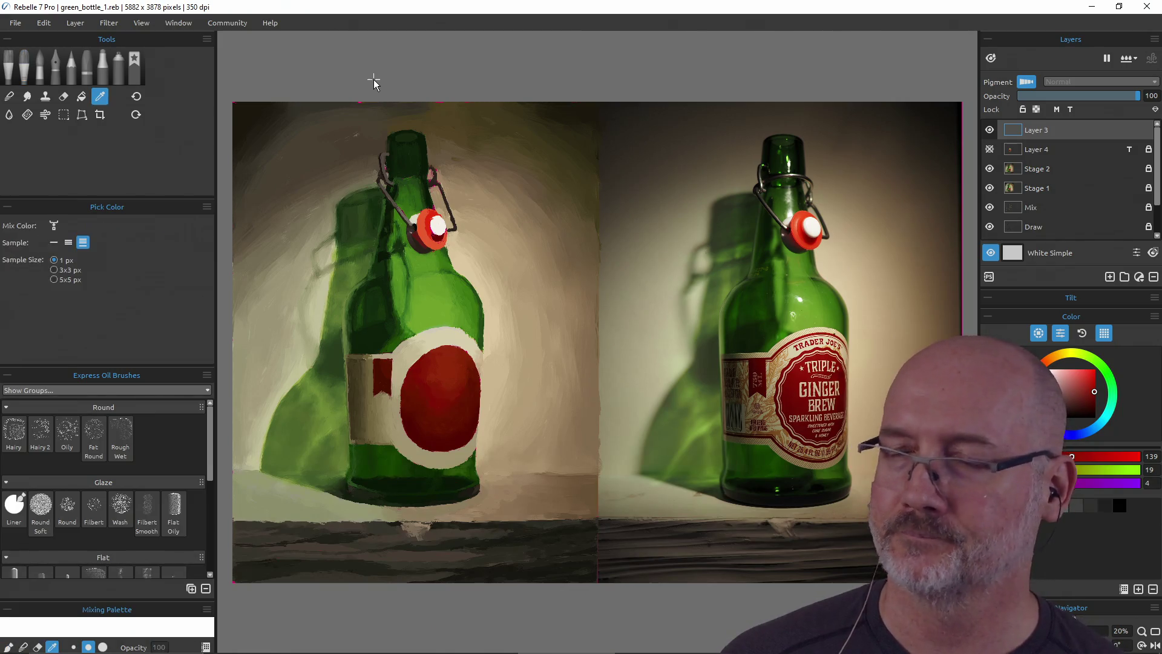
key(b)
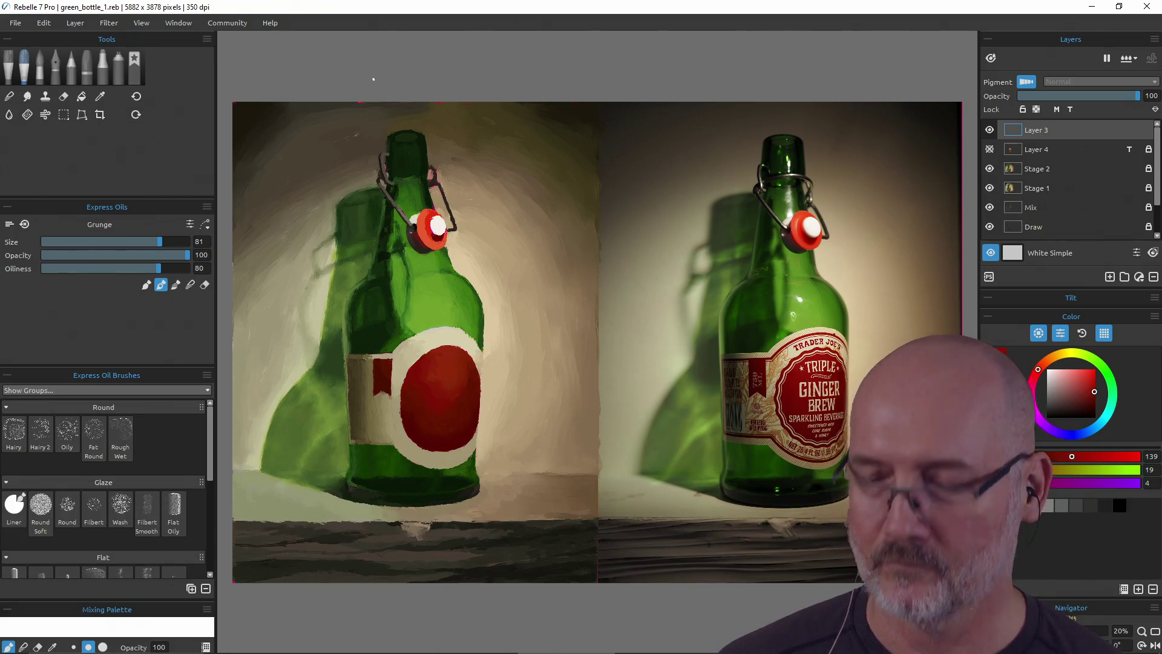
Step: Change into ~\Projects\raycaster\ and open camera.cpp, then its header camera.hpp
text(:cd ~)
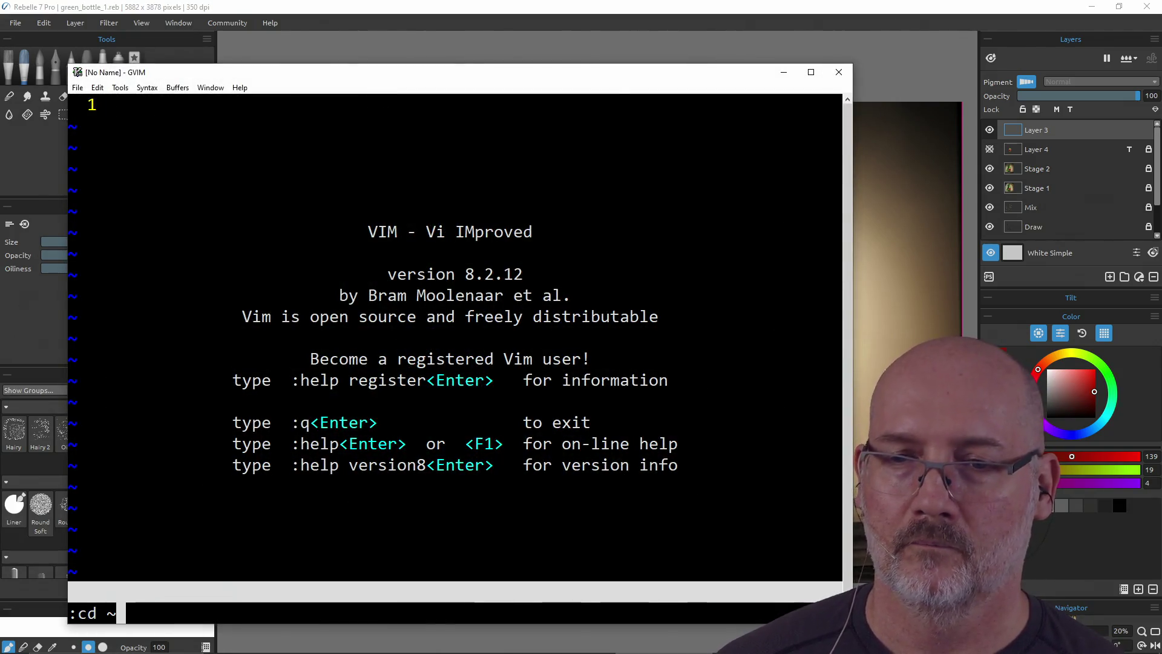
text(\Projects\raycaster\)
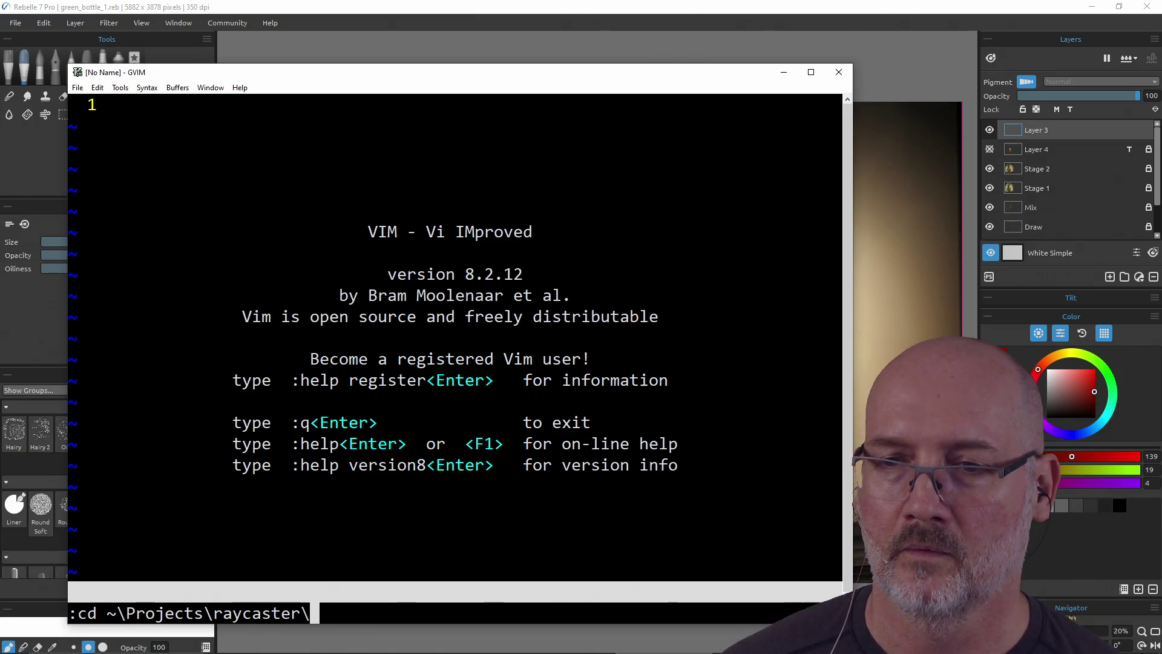
key(Return)
text(:e c)
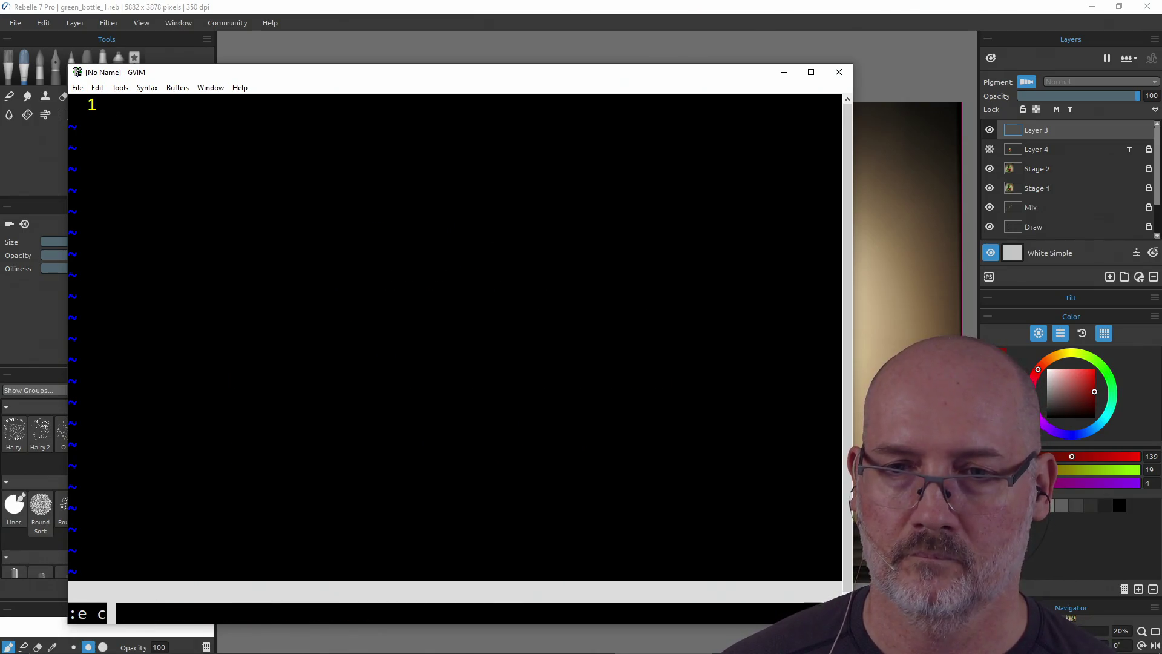
key(Tab)
key(Return)
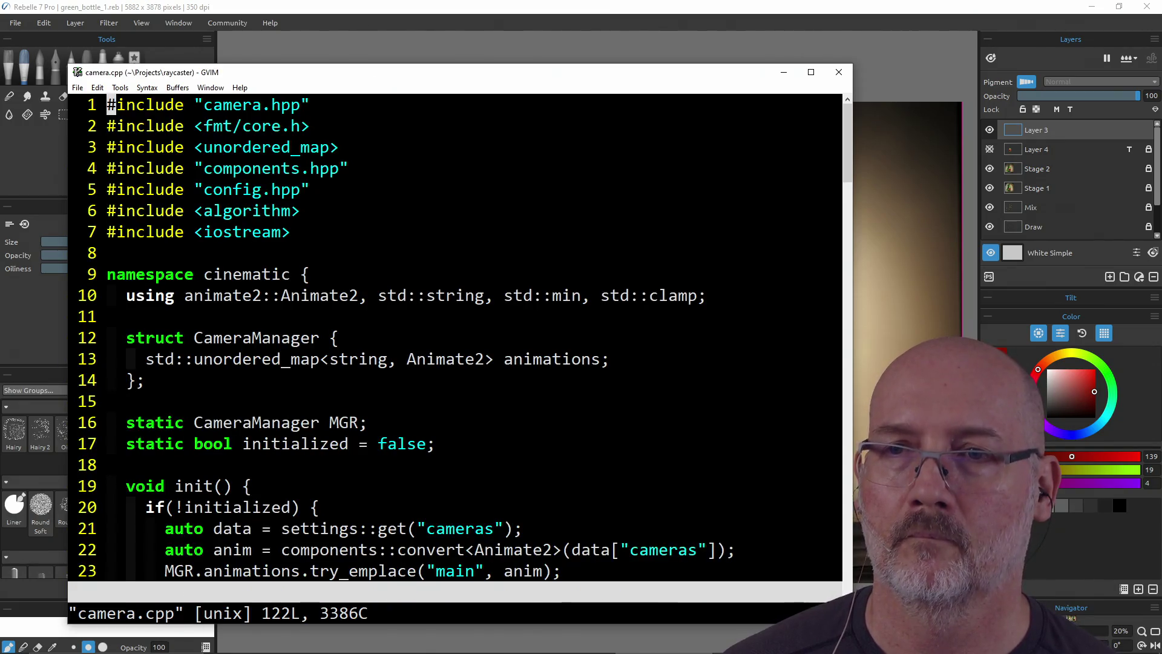
key(j)
key(j)
key(j)
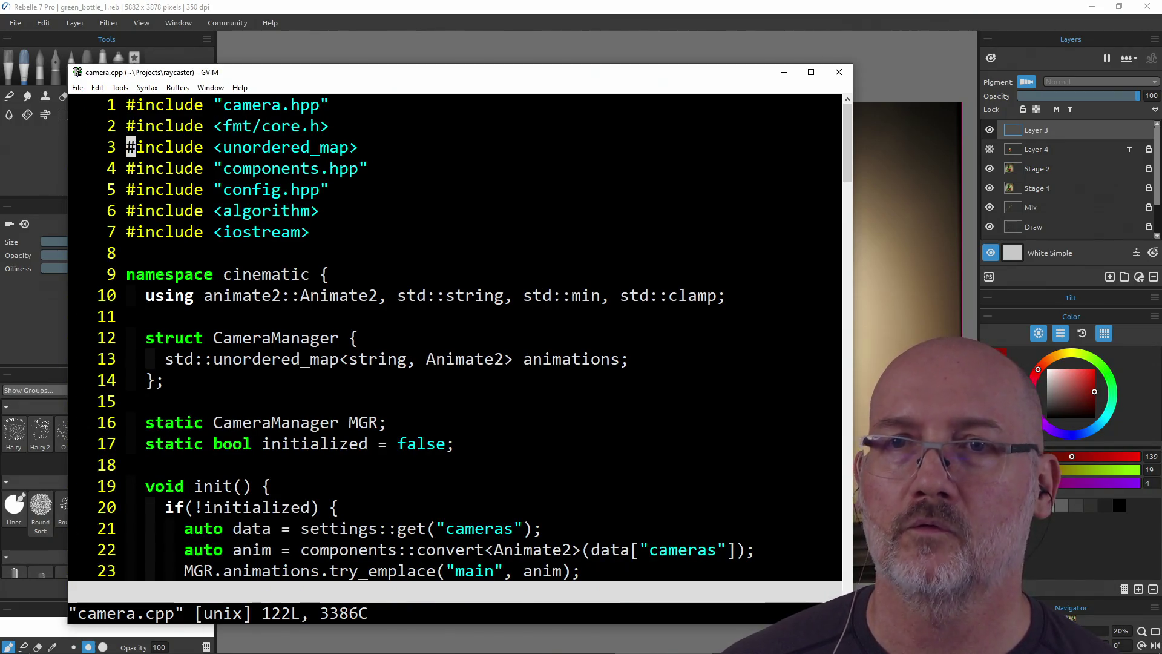
key(ctrl+6)
key(j)
key(j)
key(j)
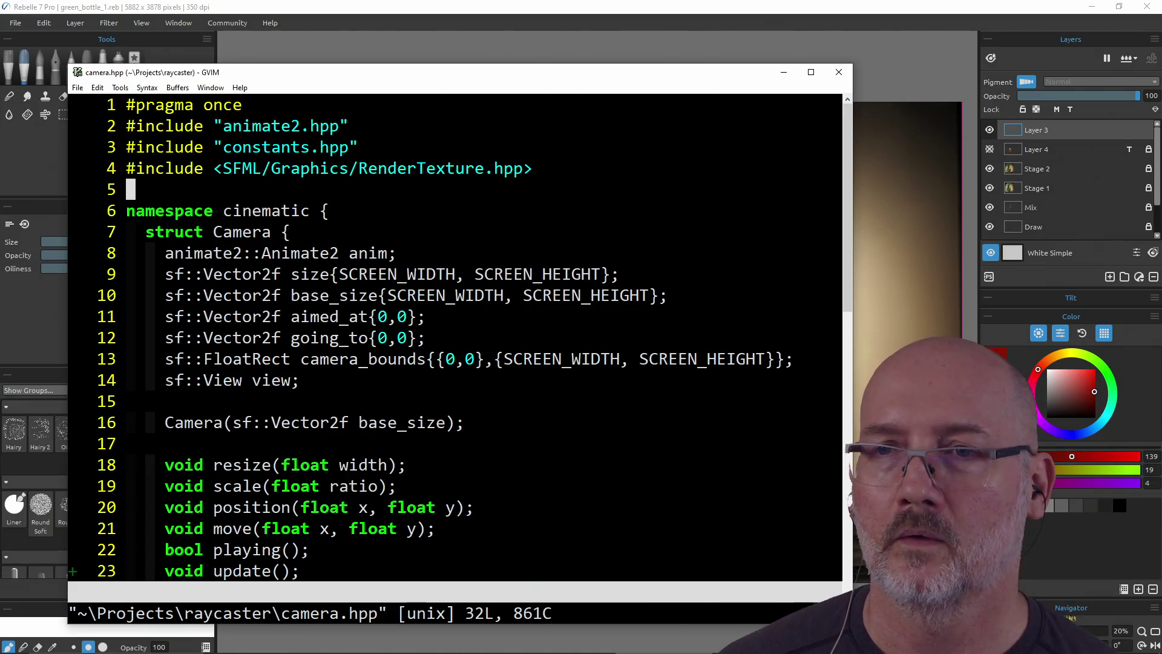
Step: Open animate2.cpp and switch to its header animate2.hpp
text(:e an)
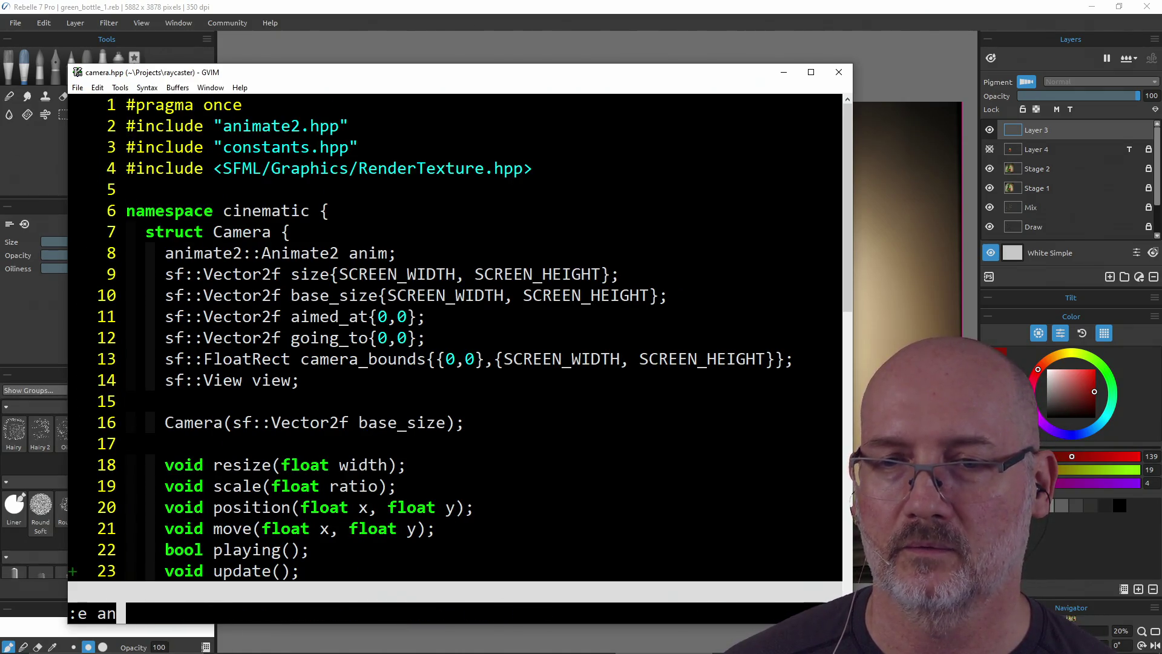
key(Tab)
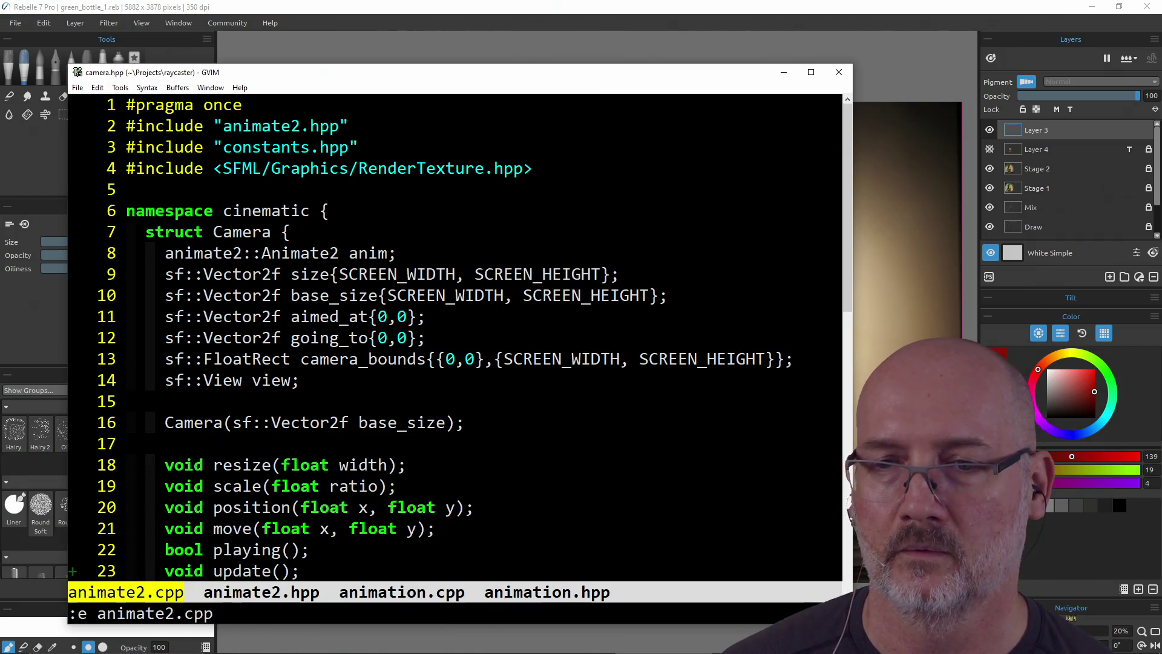
key(Return)
key(F4)
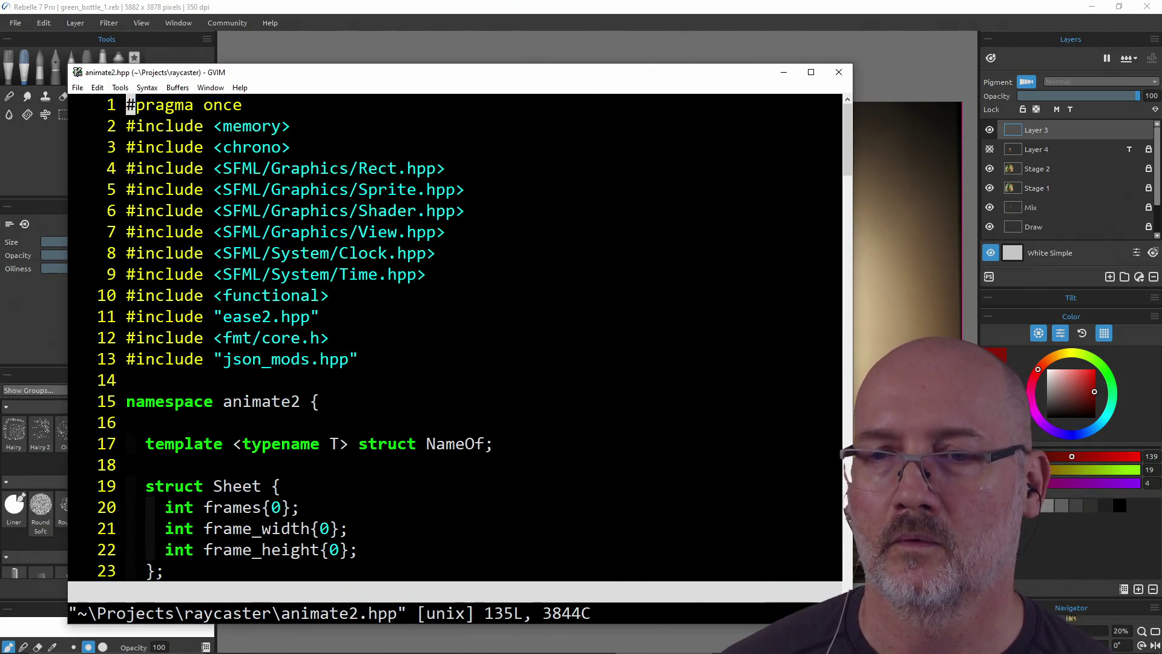
Step: Scroll to line 105 and try inserting 'm' before $frame_rects
scroll(387, 65, down, 1)
scroll(395, 230, down, 20)
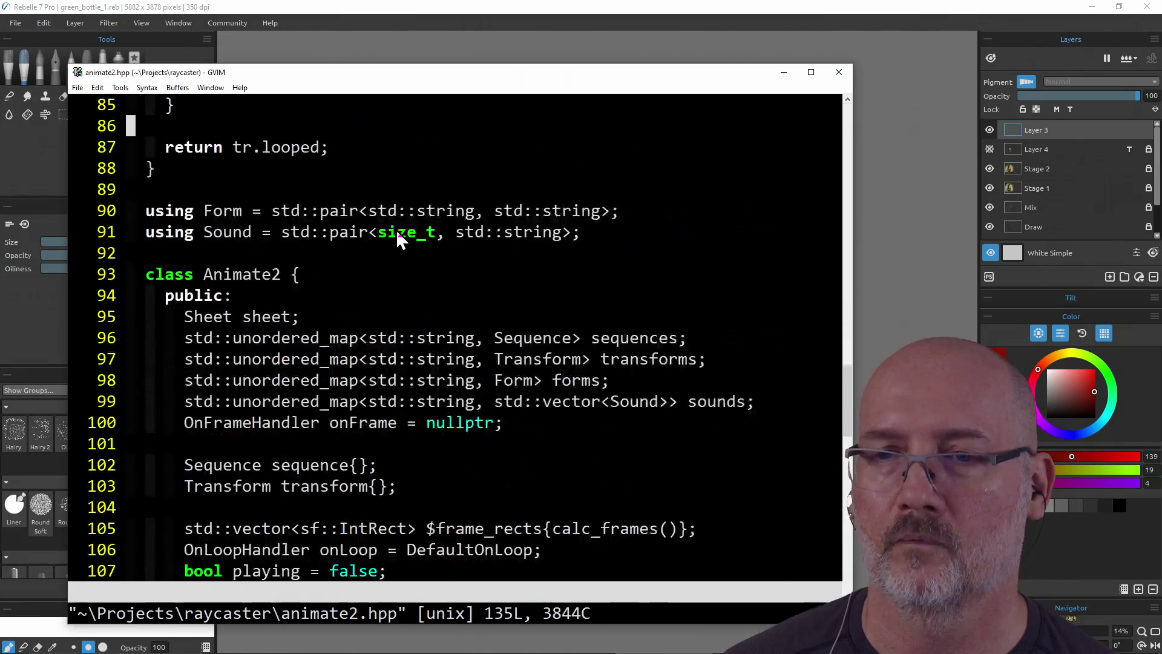
scroll(396, 230, down, 8)
scroll(396, 230, up, 10)
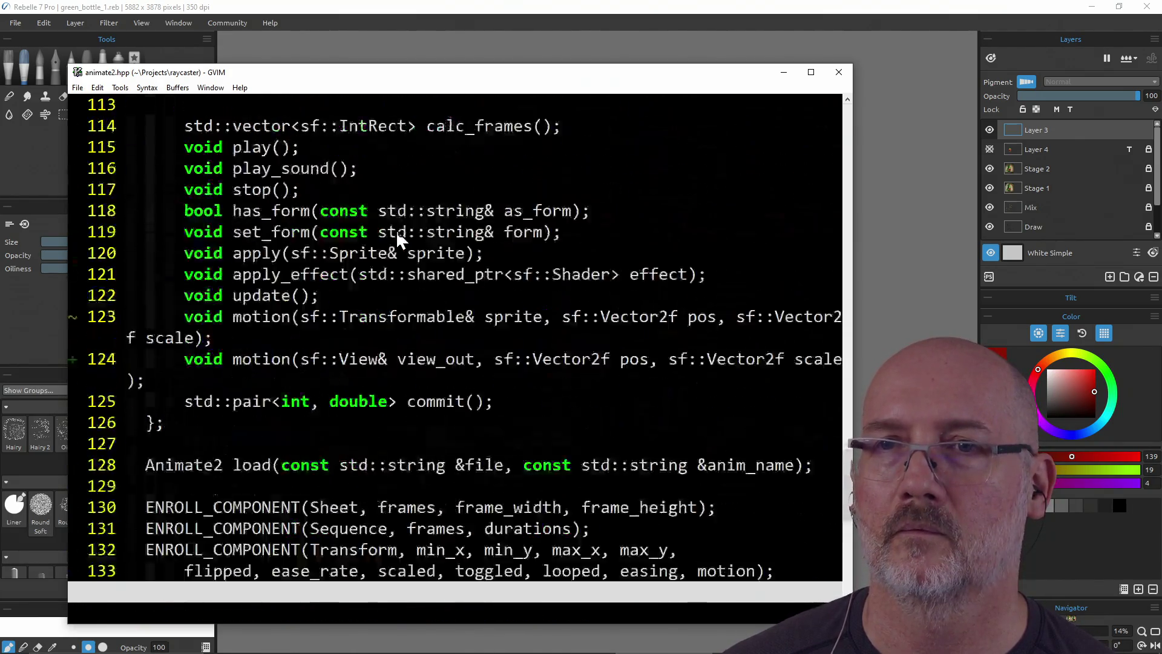
scroll(397, 232, up, 3)
scroll(397, 232, up, 1)
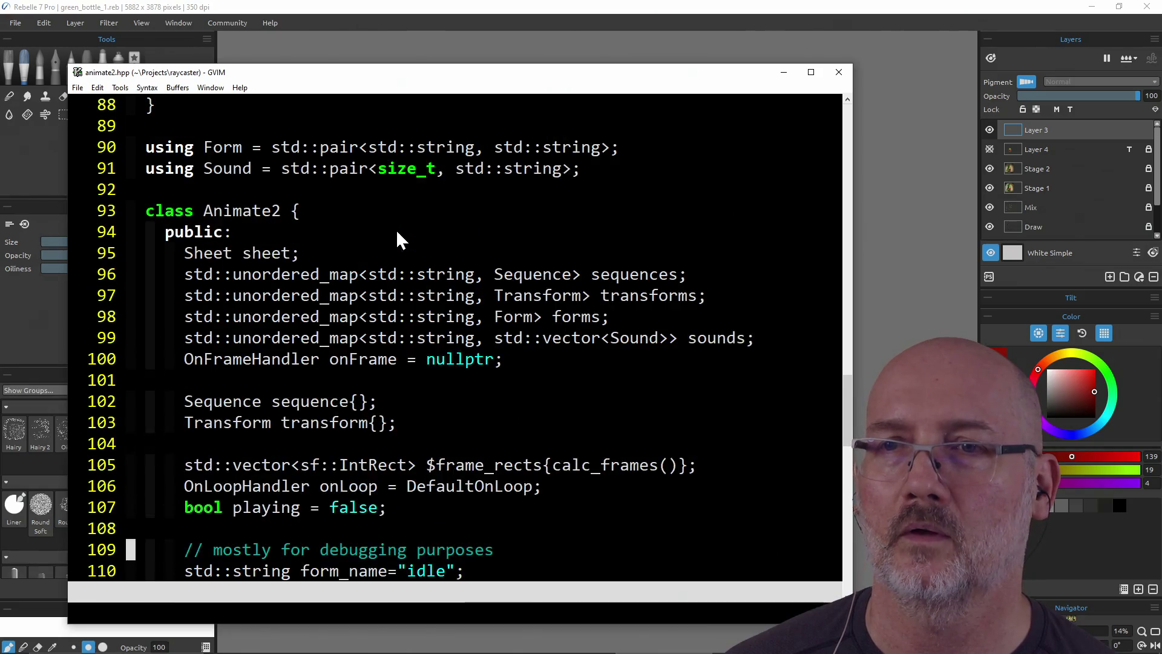
scroll(398, 231, down, 1)
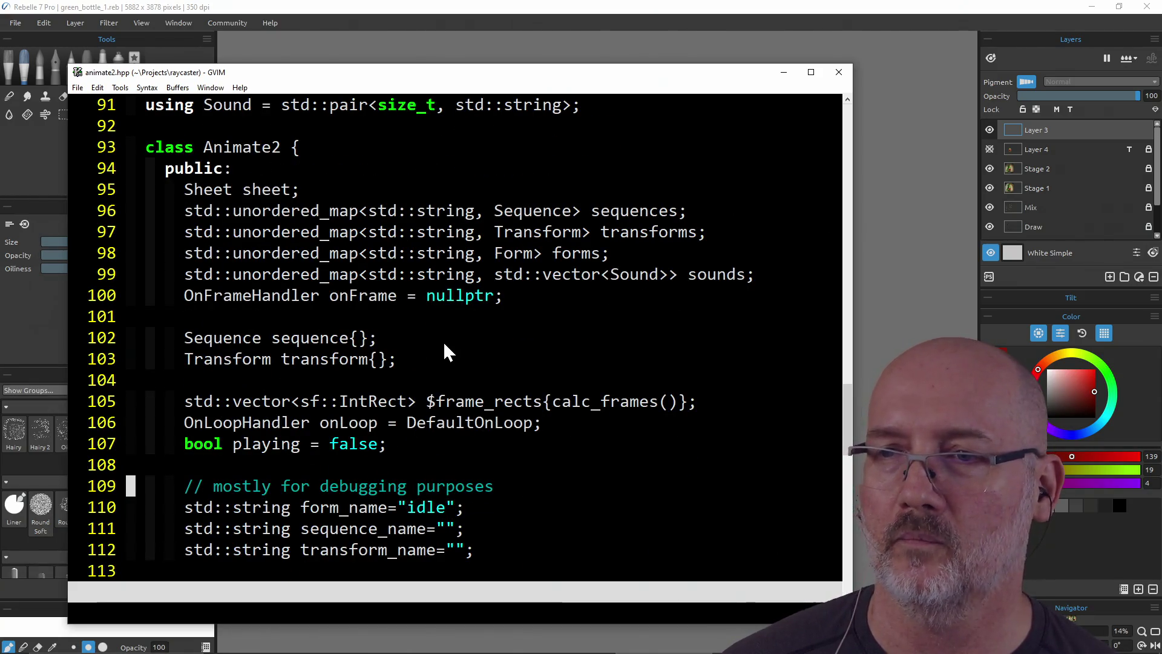
click(431, 403)
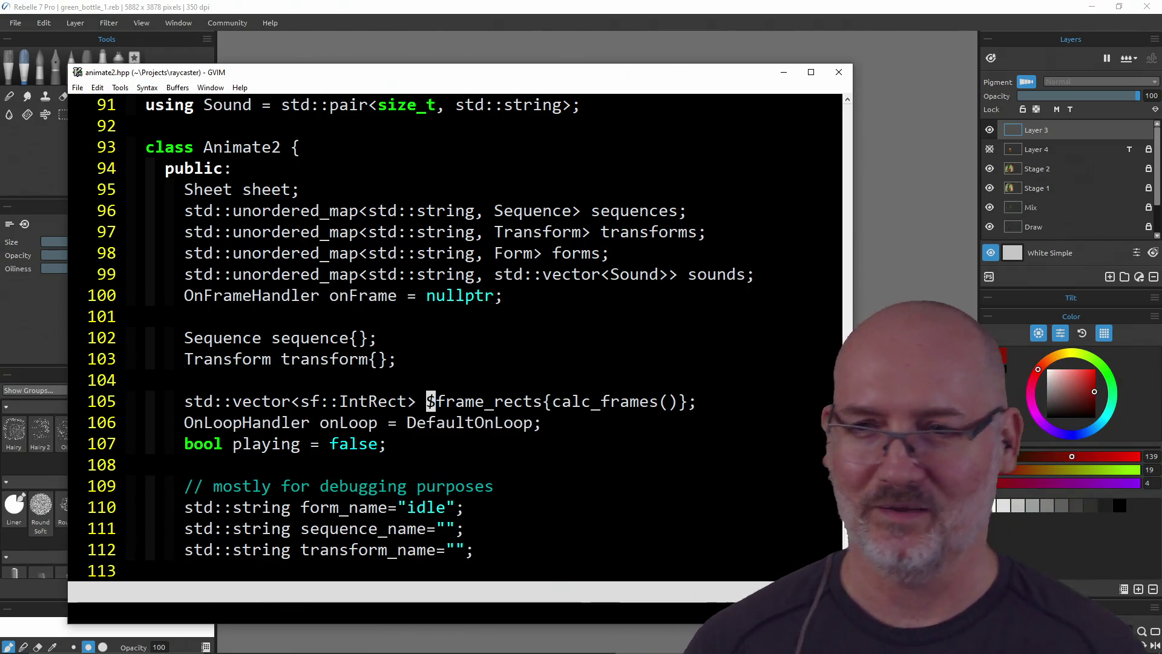
key(h)
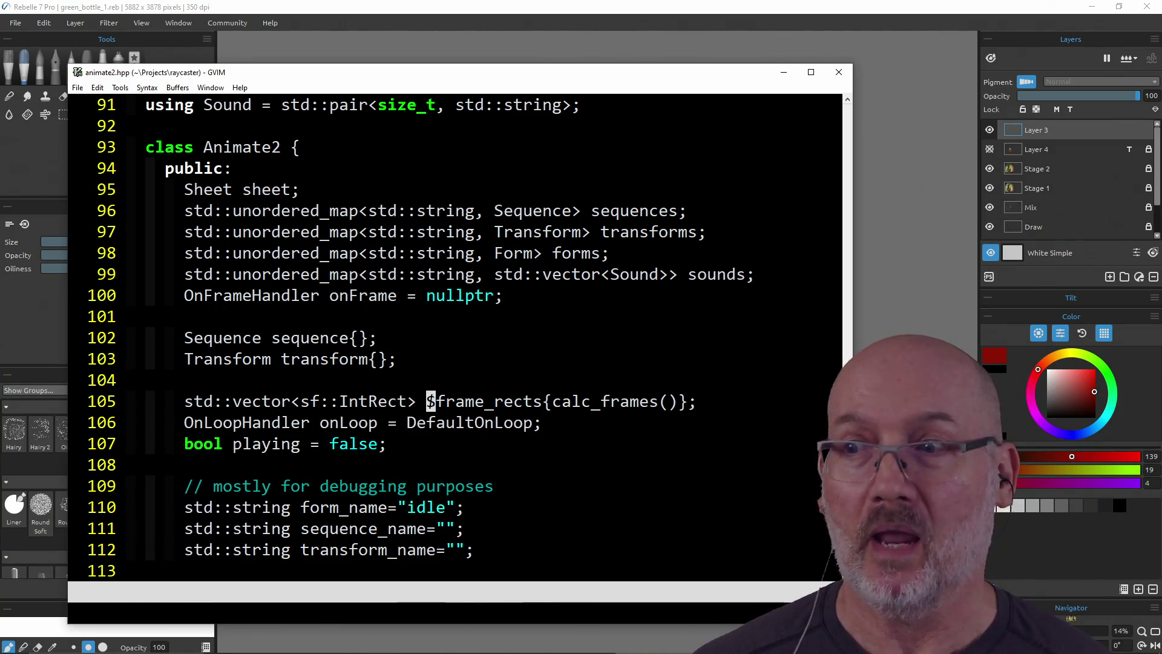
text(sm)
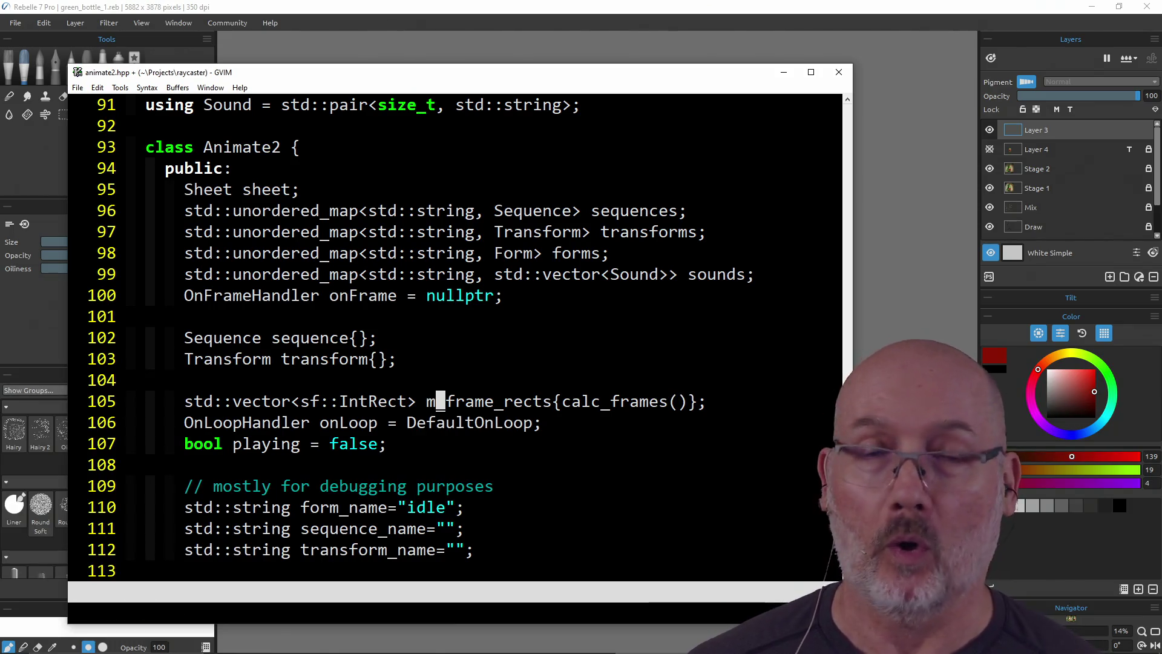
key(Escape)
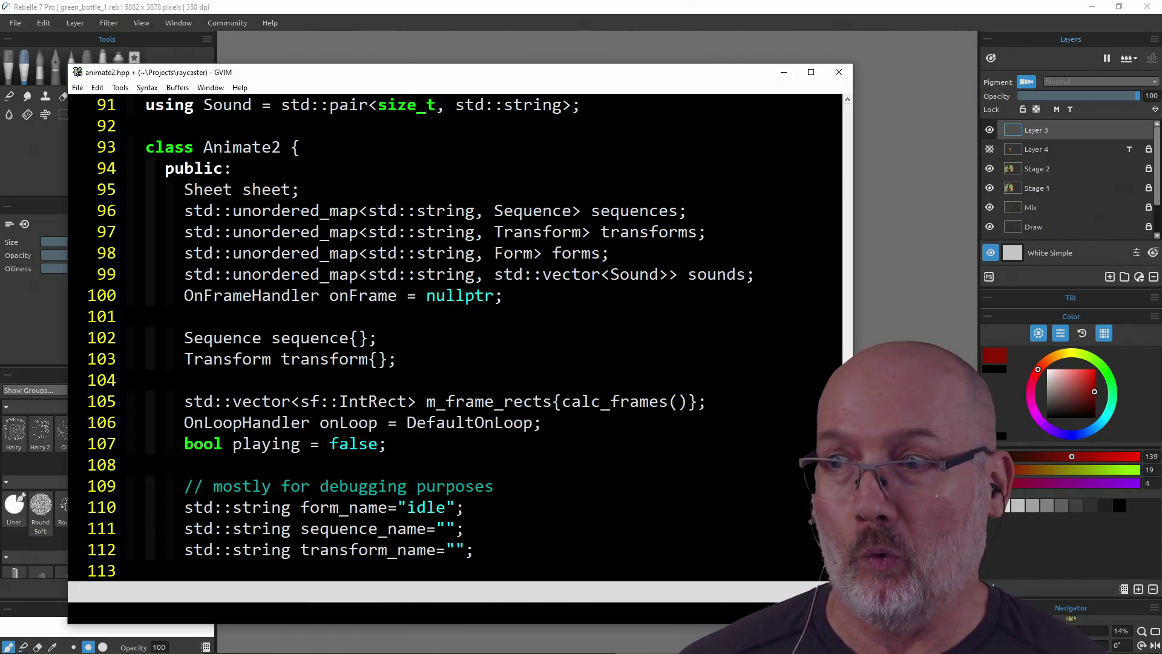
Step: Undo the edit, save all files with :wa, and close GVIM
text(u)
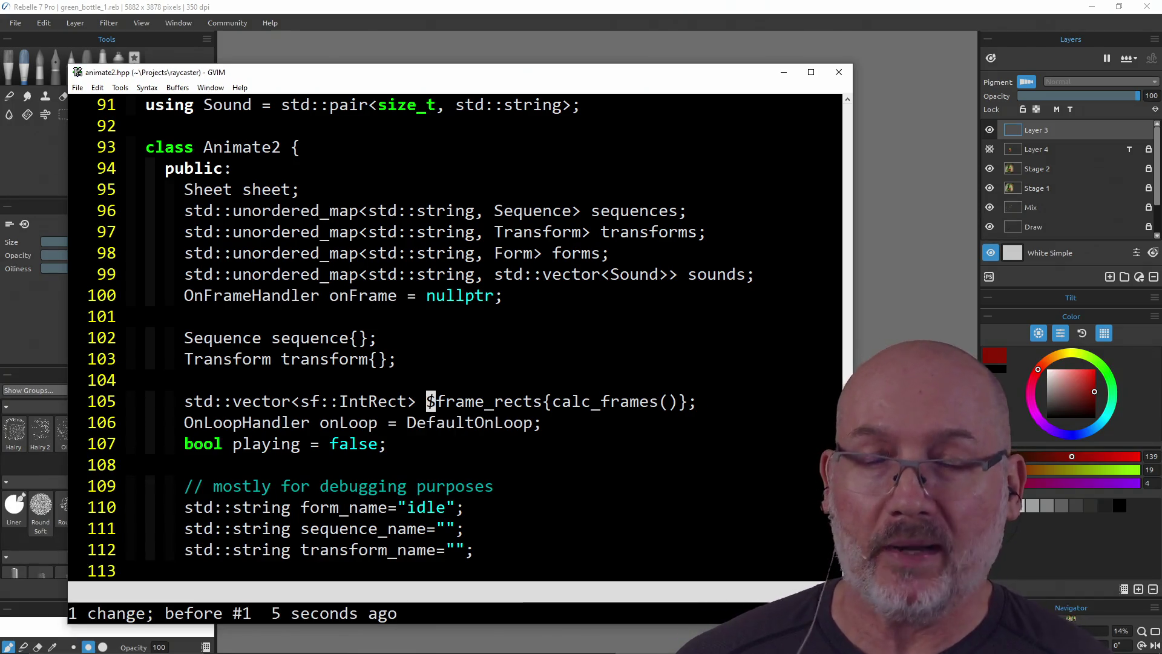
text(:wa)
key(Return)
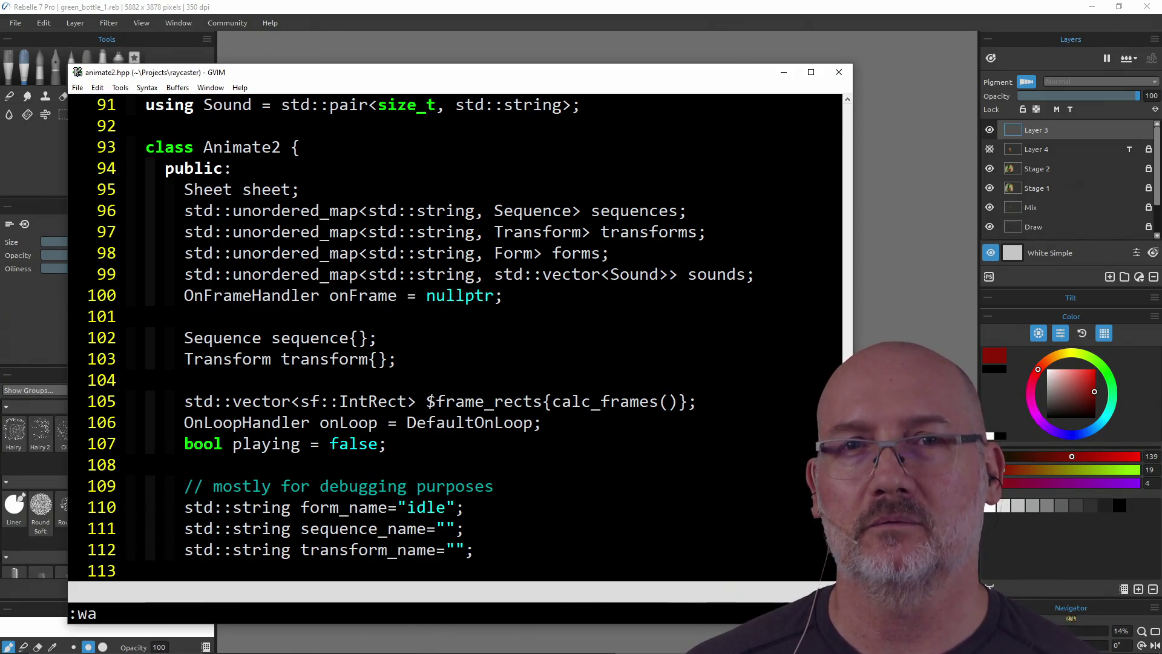
key(l)
key(l)
key(l)
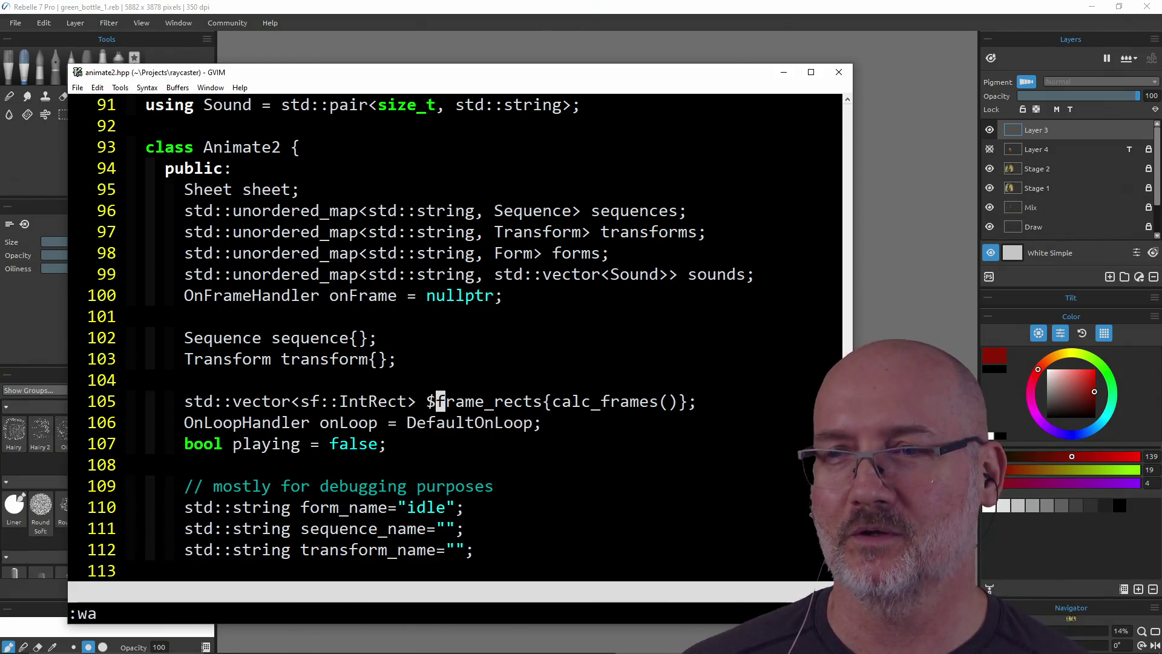
key(l)
key(l)
key(l)
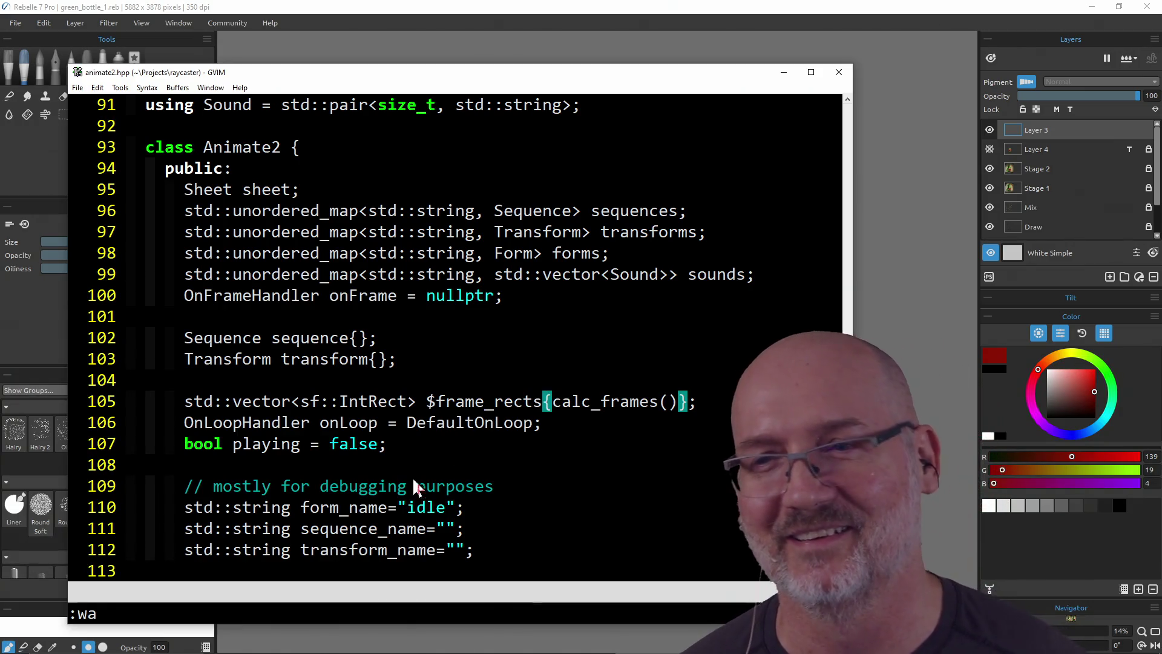
click(839, 73)
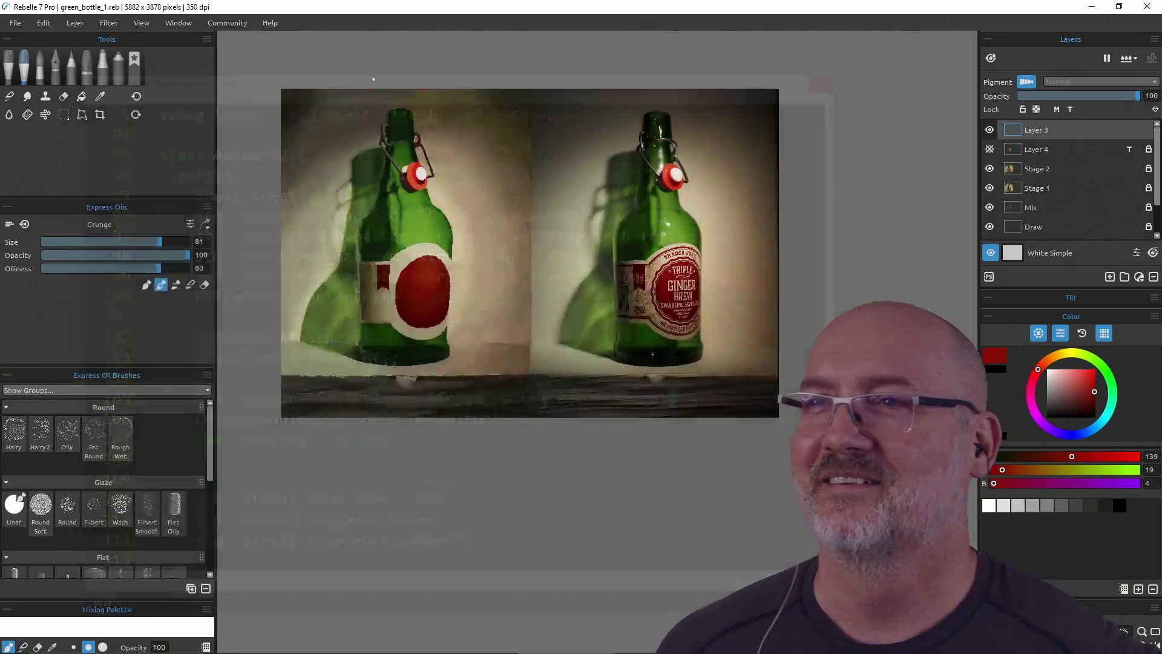
Step: Zoom in, centre both bottles on screen, and hide all side panels
scroll(524, 221, up, 3)
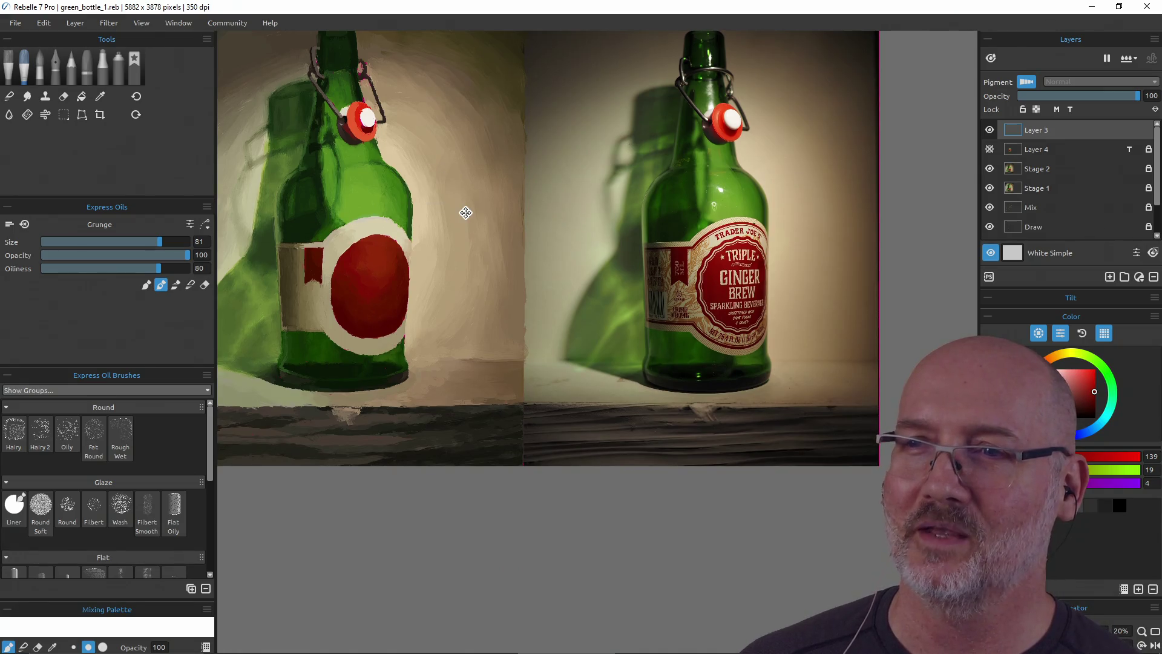
mouse_move(465, 226)
mouse_down()
mouse_move(549, 279)
mouse_move(539, 314)
mouse_up()
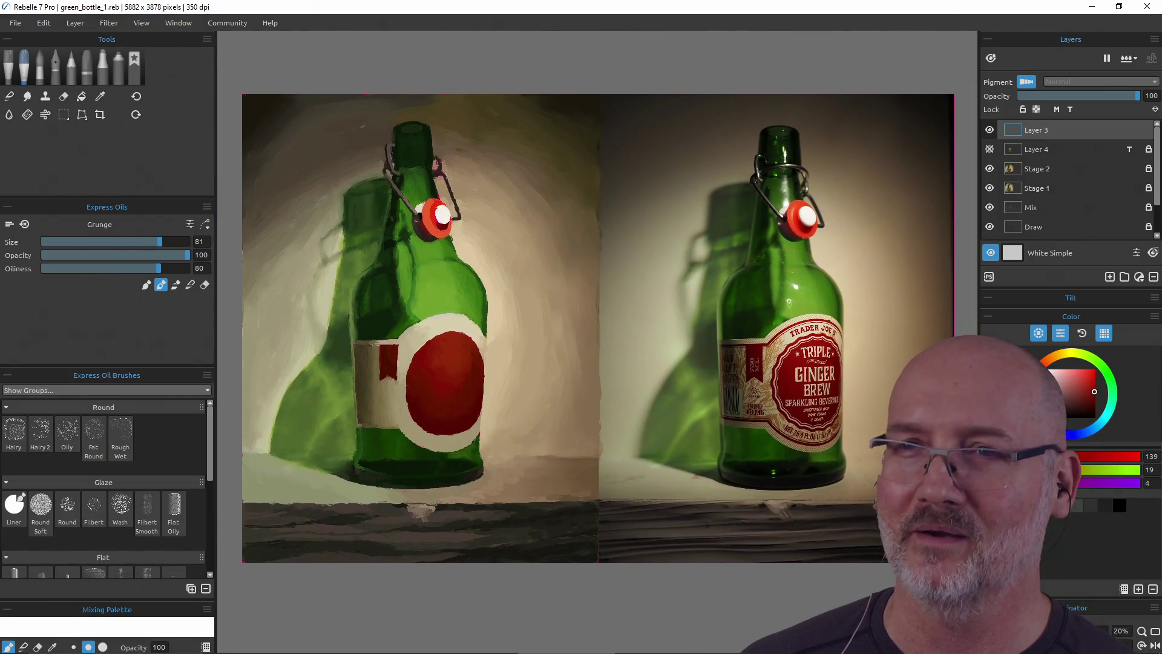
key(Tab)
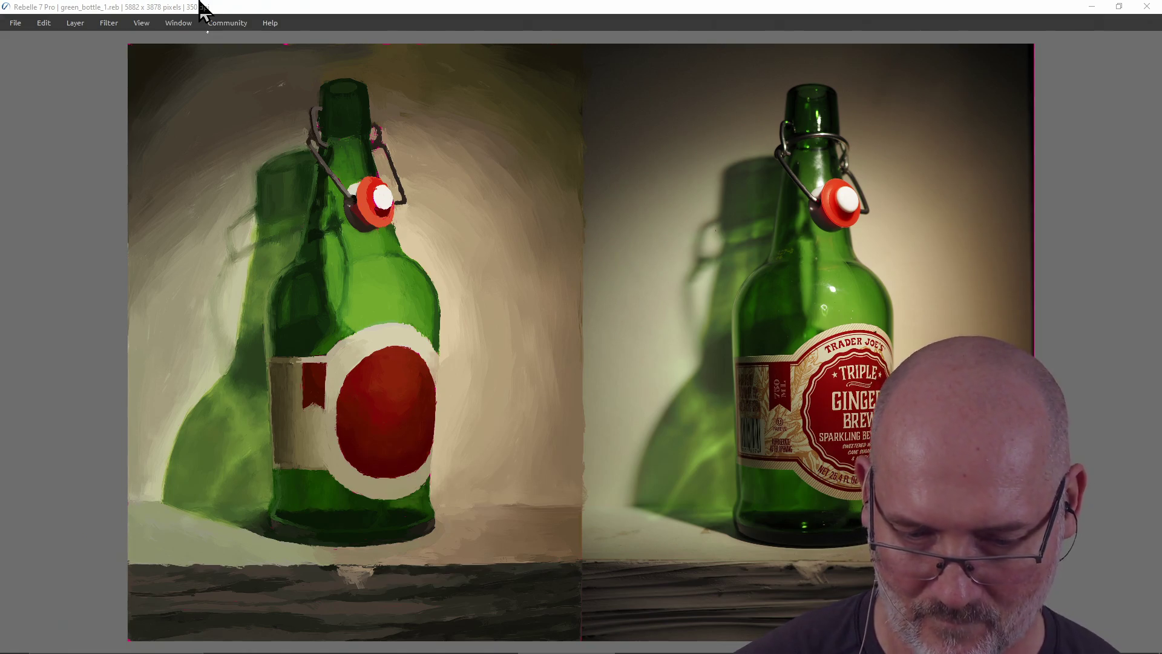
key(n)
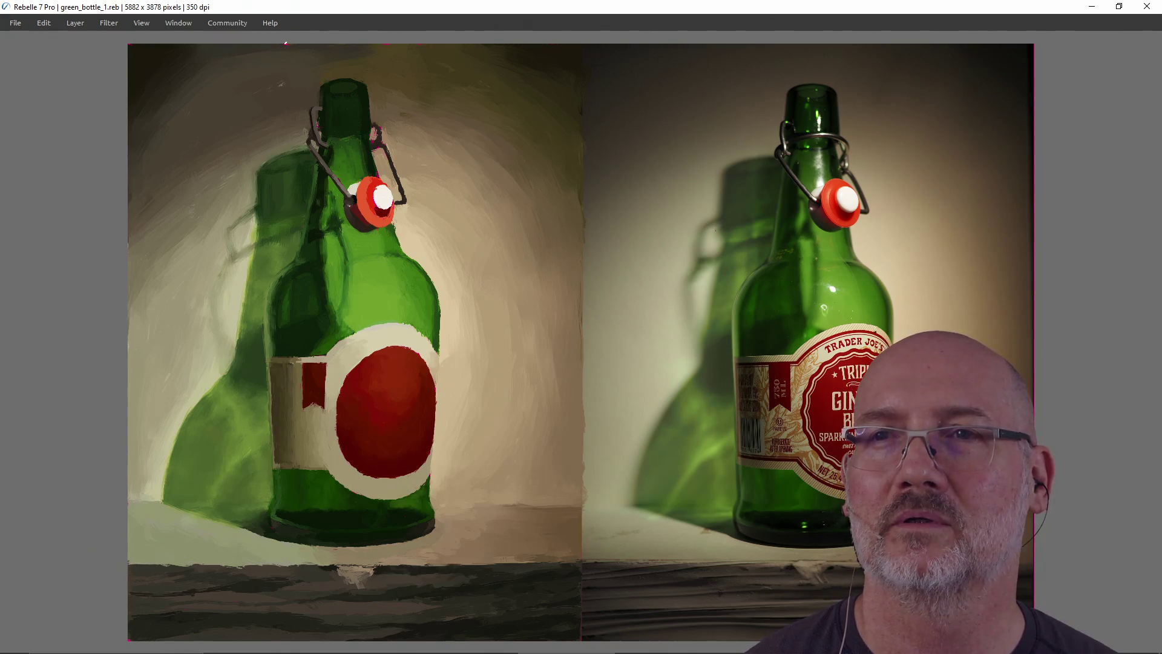
Step: Paint an oil stroke across the top of the canvas and sample a colour from the painting
drag(286, 45, 381, 41)
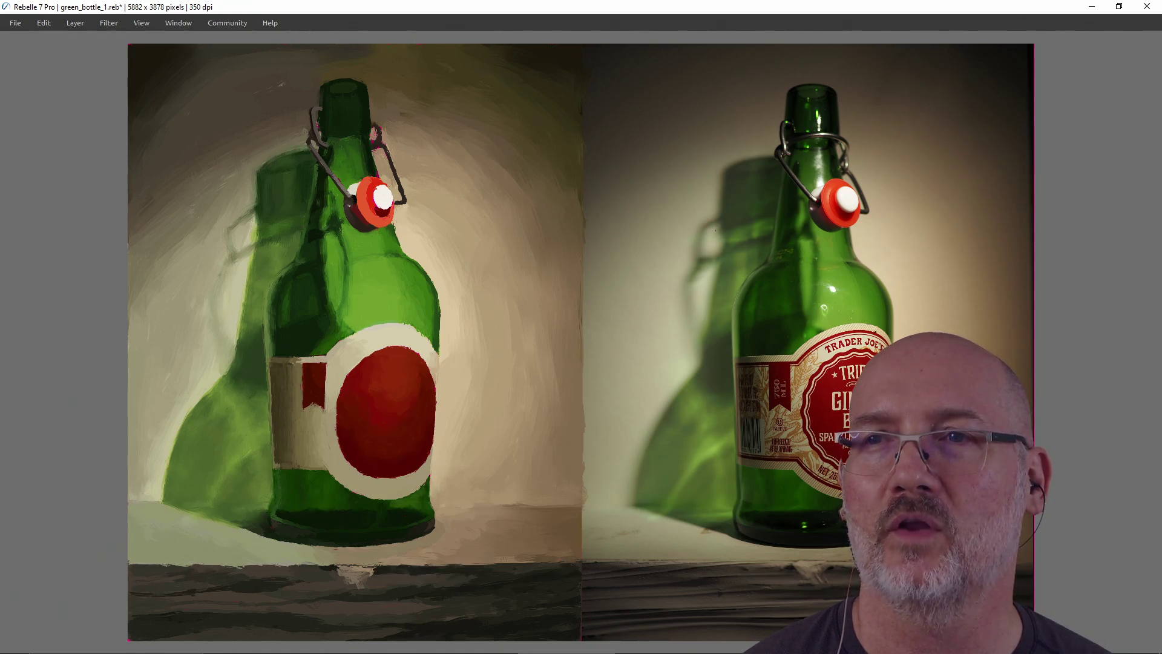
key(alt)
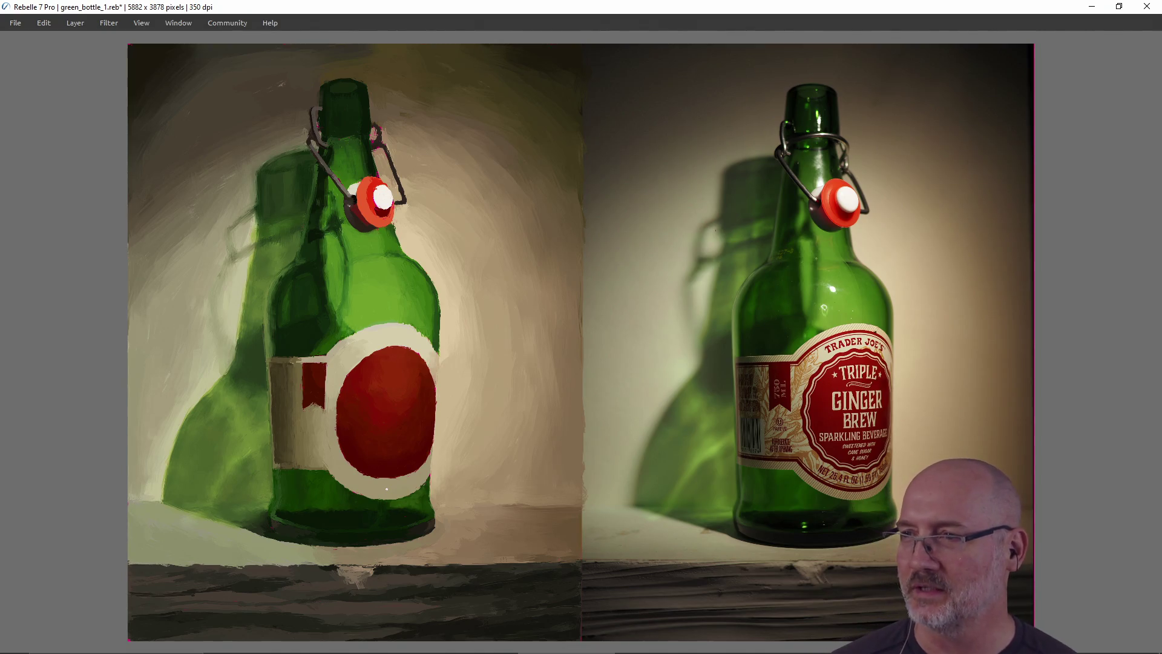
key(alt+Tab)
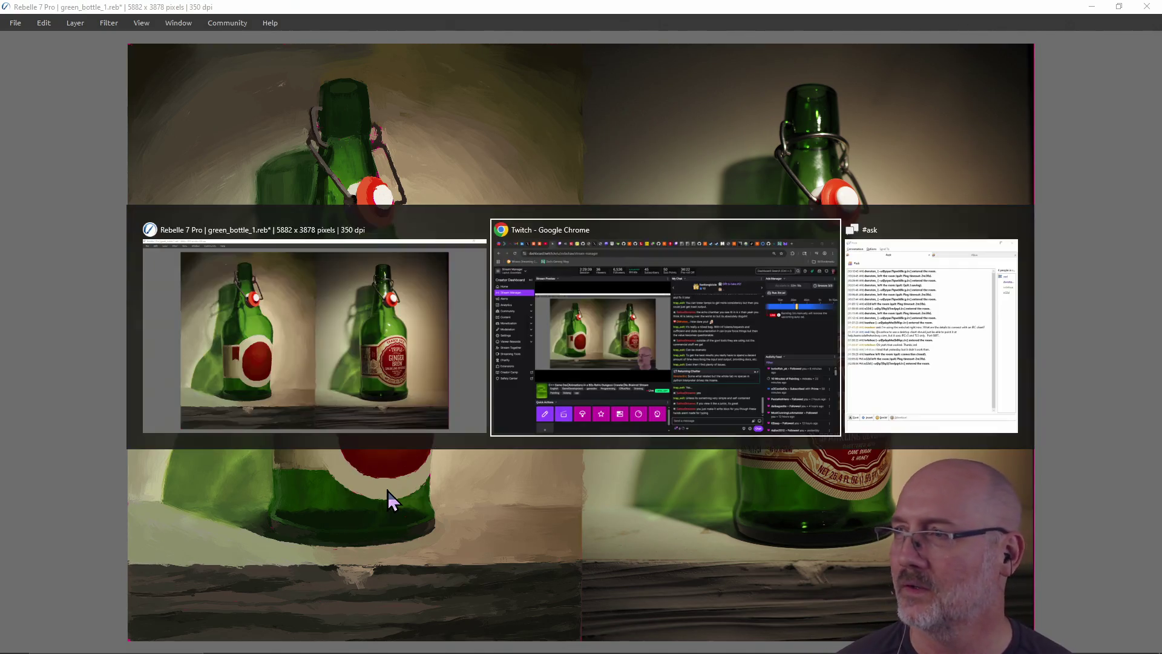
Step: With panels hidden, brush a lighter stroke over the bottle's green cast shadow, then restore the panels
key(Tab)
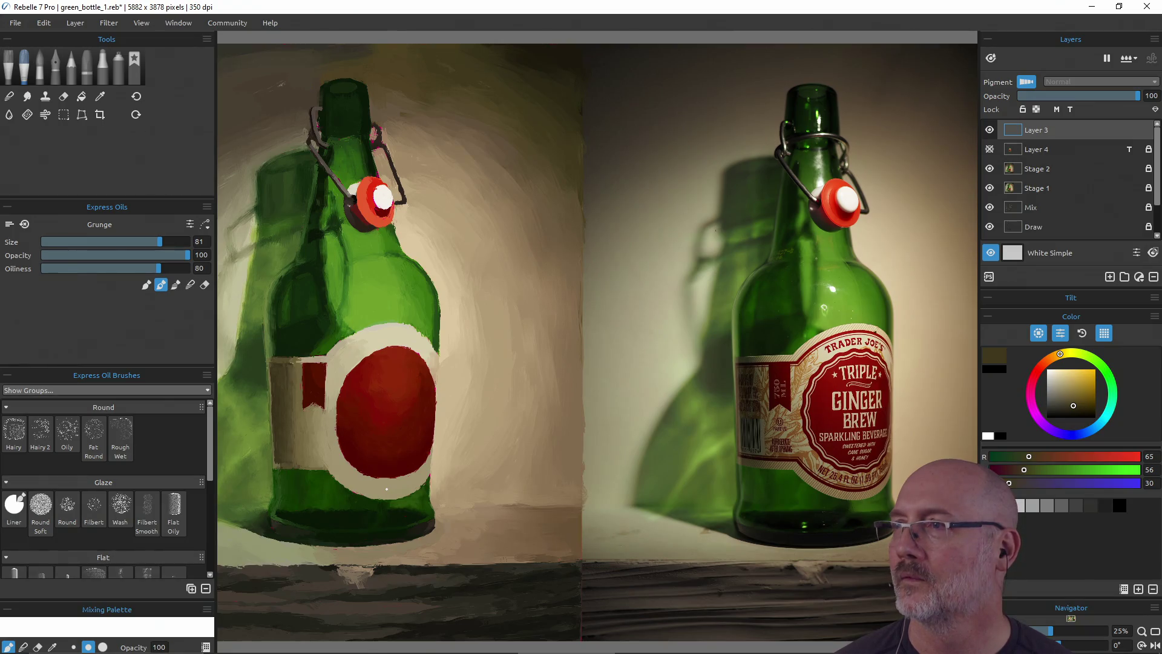
key(Tab)
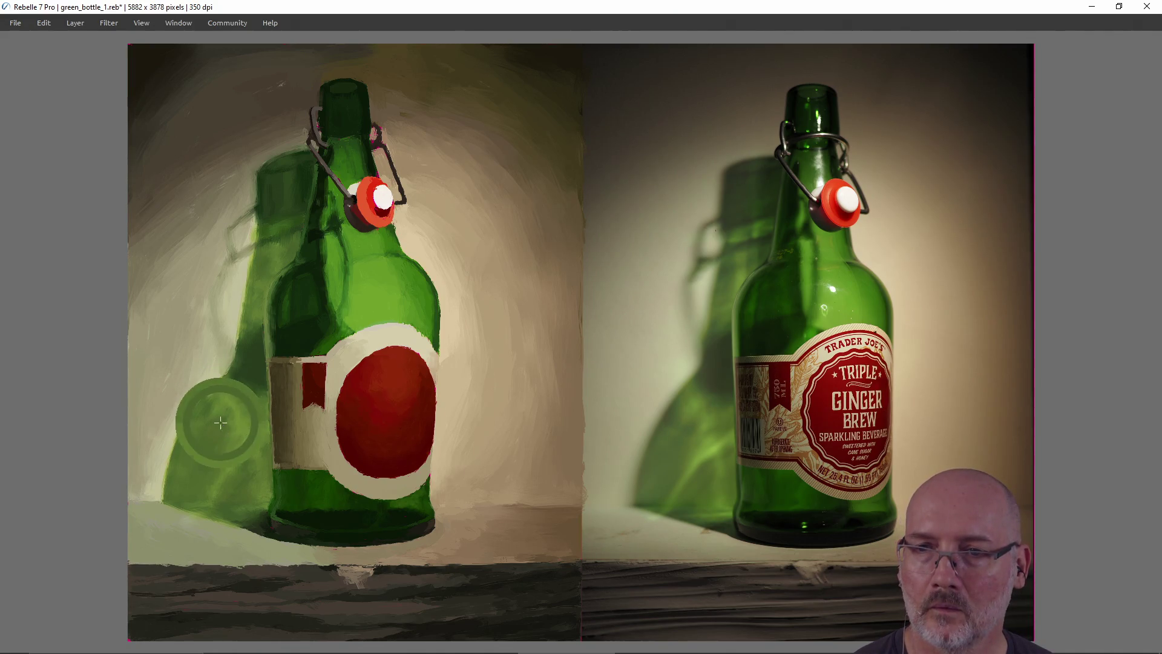
drag(220, 425, 223, 412)
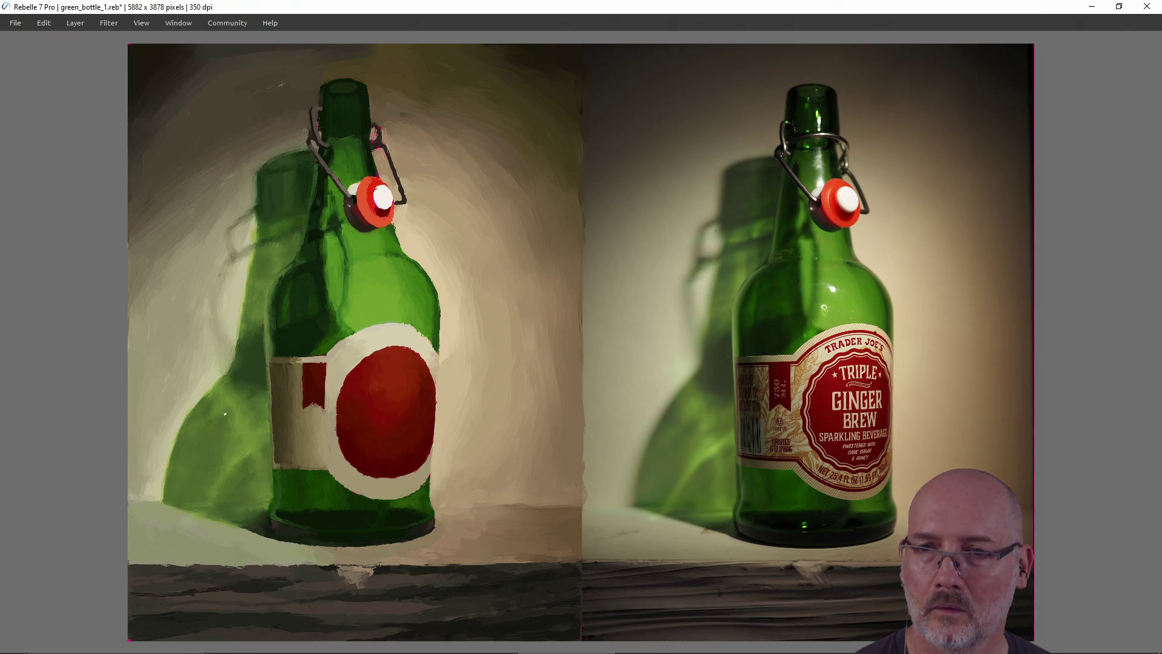
key(Tab)
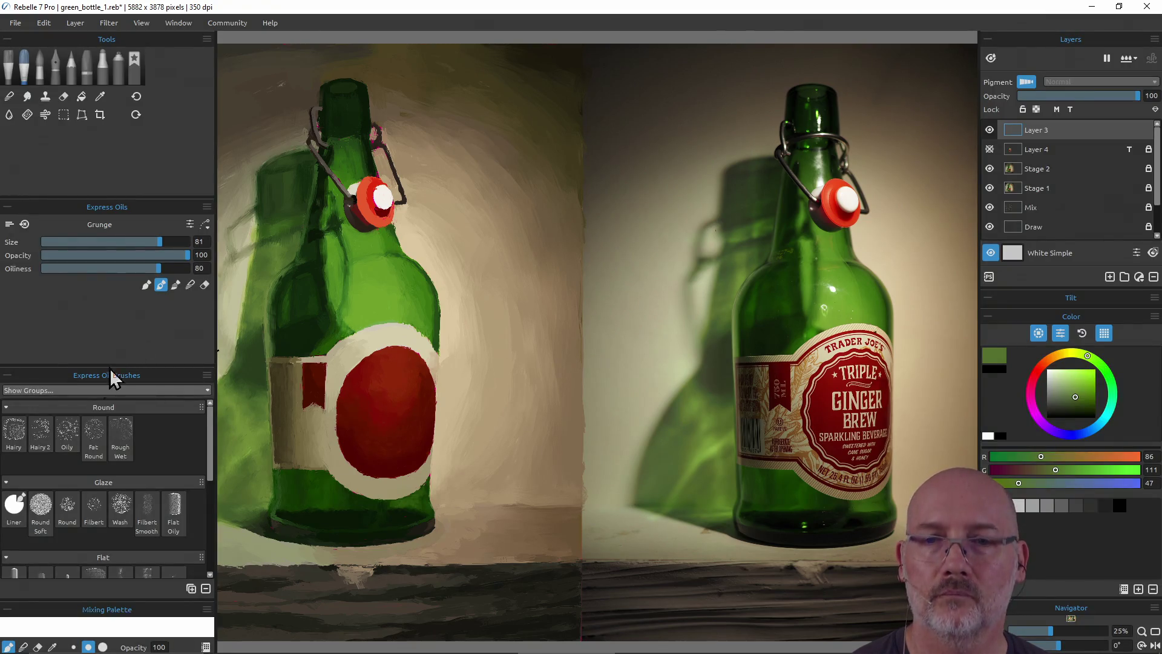
Step: Select the Knife Smooth brush, hide panels, and sample a darker shadow colour from the reference photo
scroll(210, 437, down, 3)
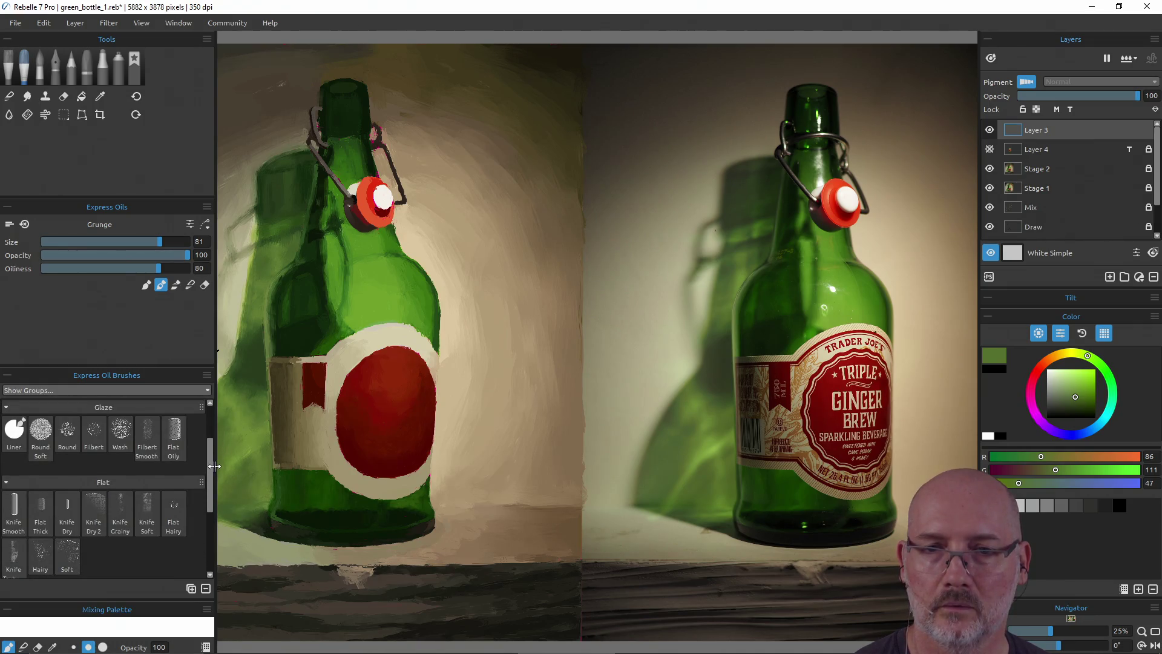
click(23, 517)
key(Tab)
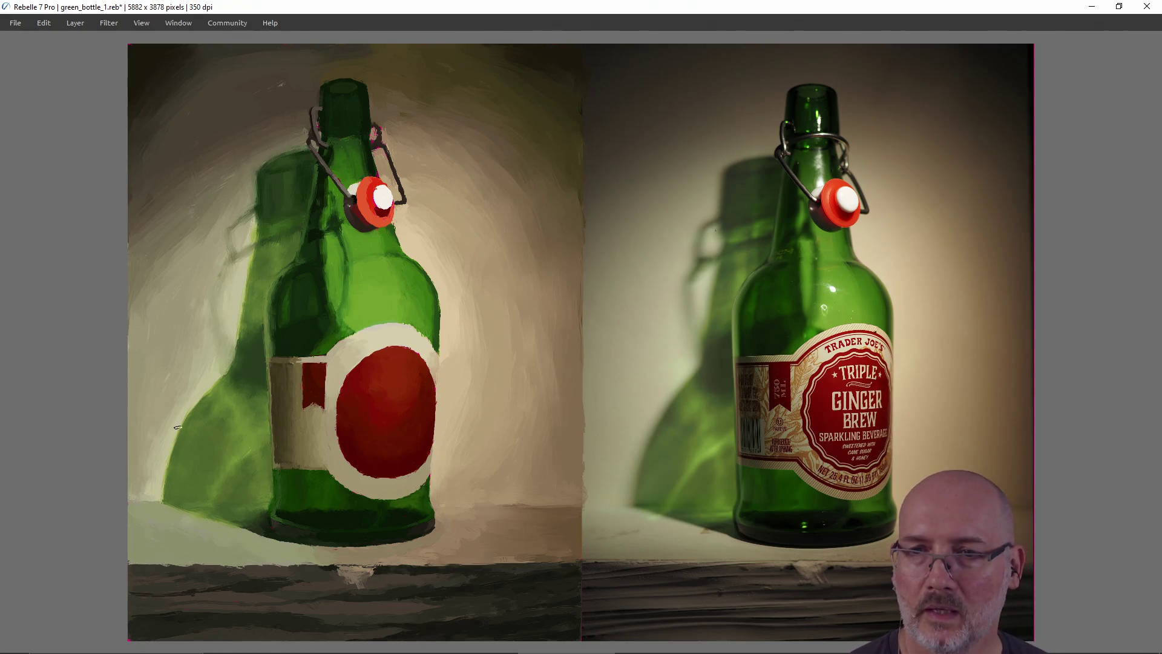
alt+click(199, 405)
alt+click(195, 402)
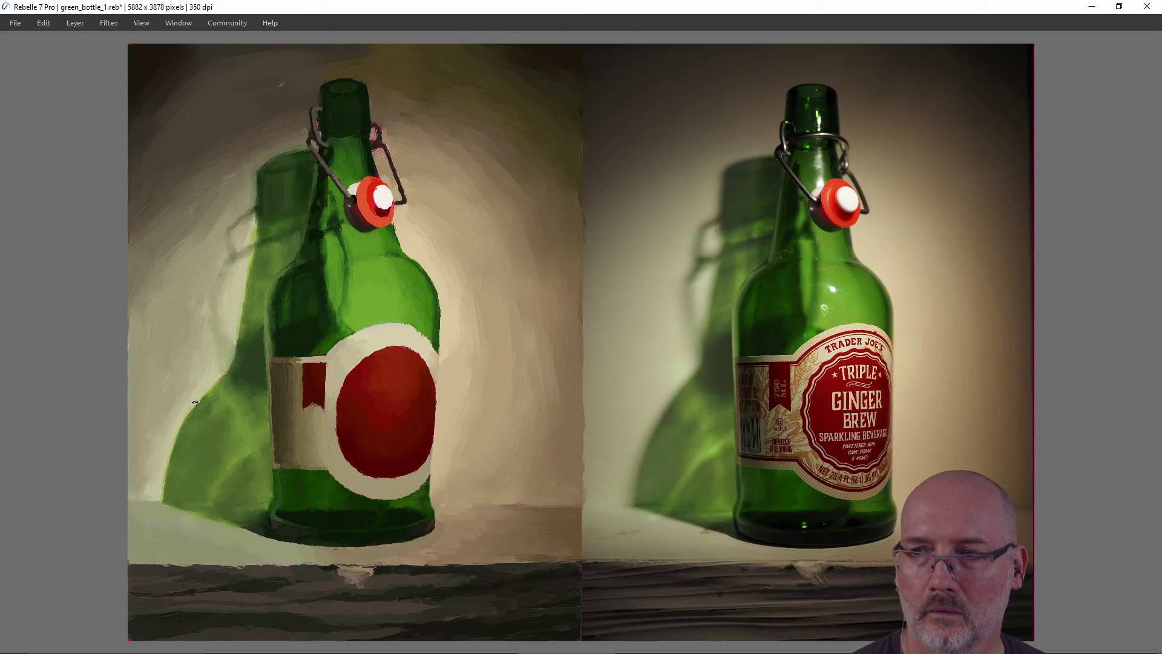
alt+click(659, 416)
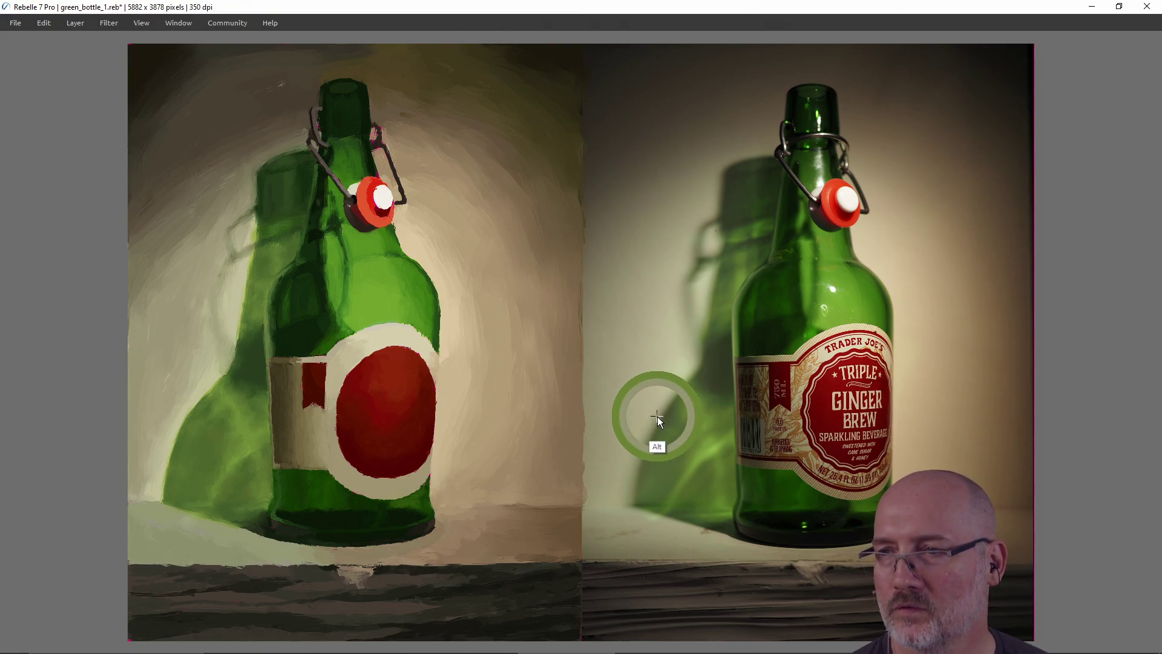
alt+click(178, 428)
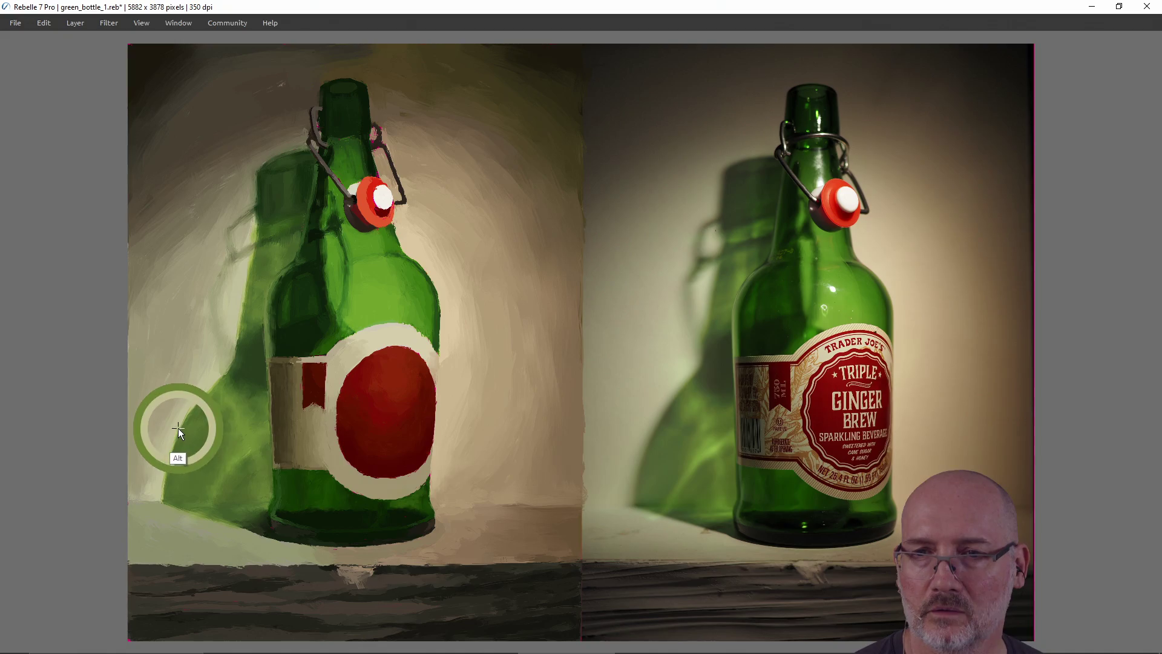
alt+click(167, 398)
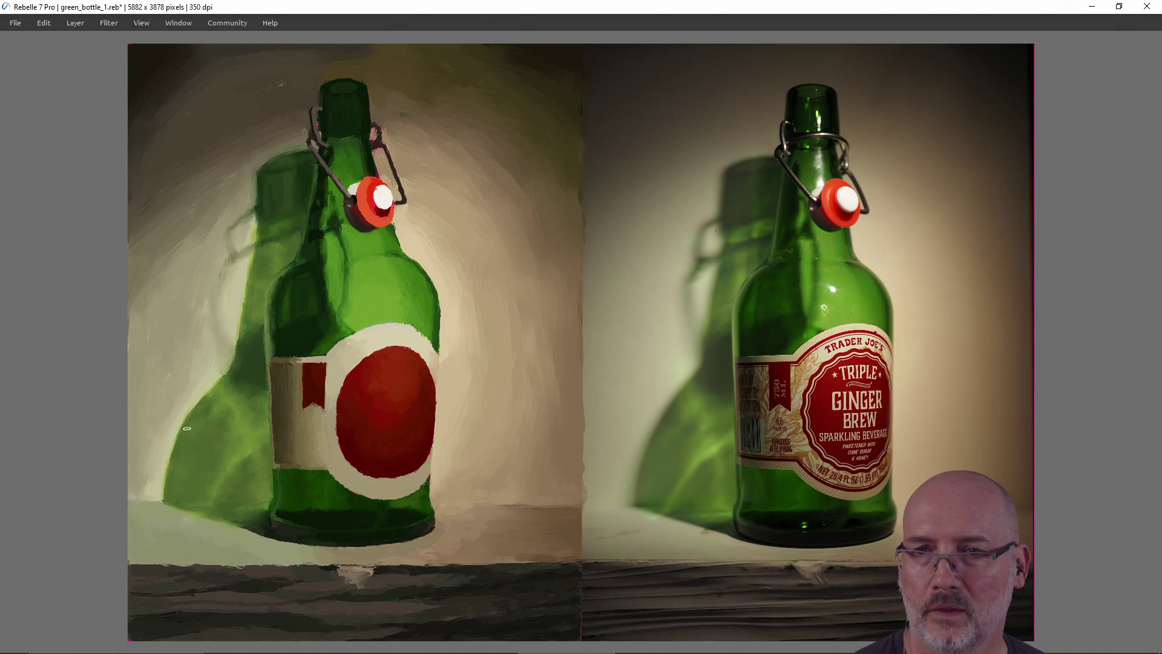
alt+click(198, 413)
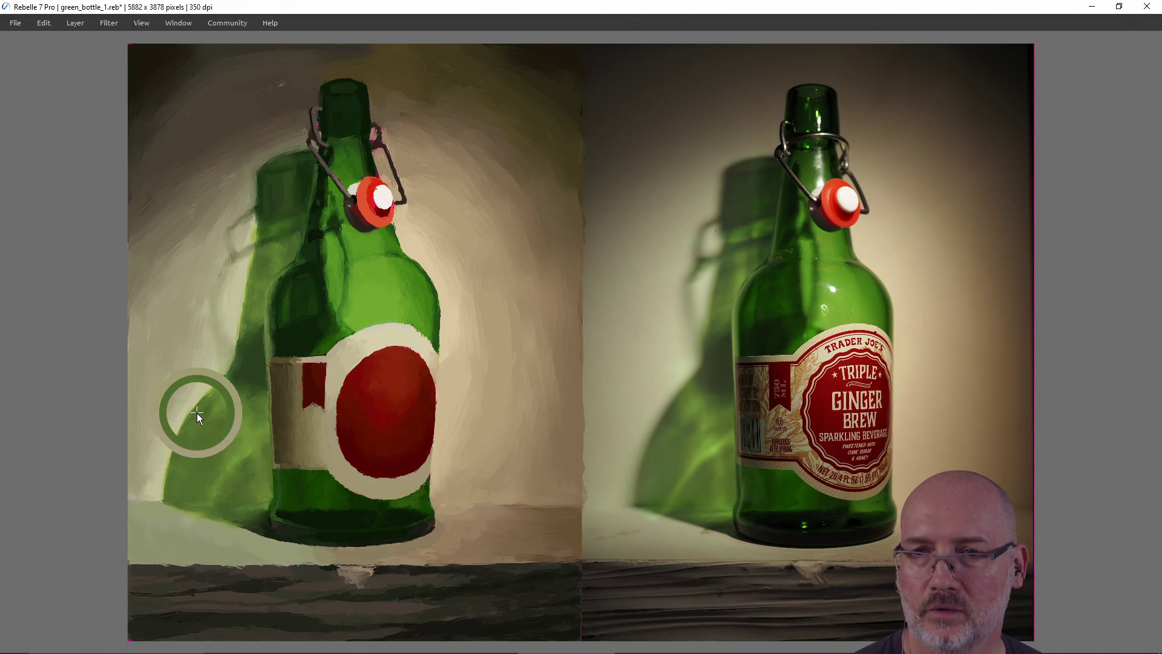
alt+click(658, 422)
alt+click(656, 424)
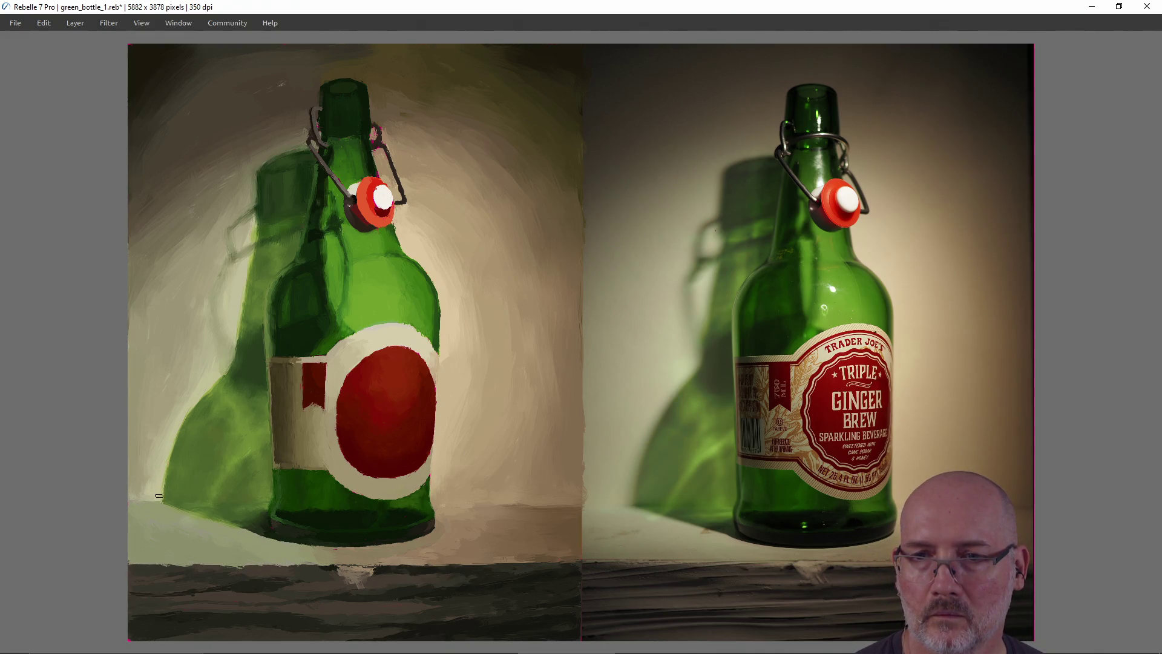
Step: Repaint the painted shadow's left edge and base, undoing the final upward stroke
drag(159, 495, 160, 478)
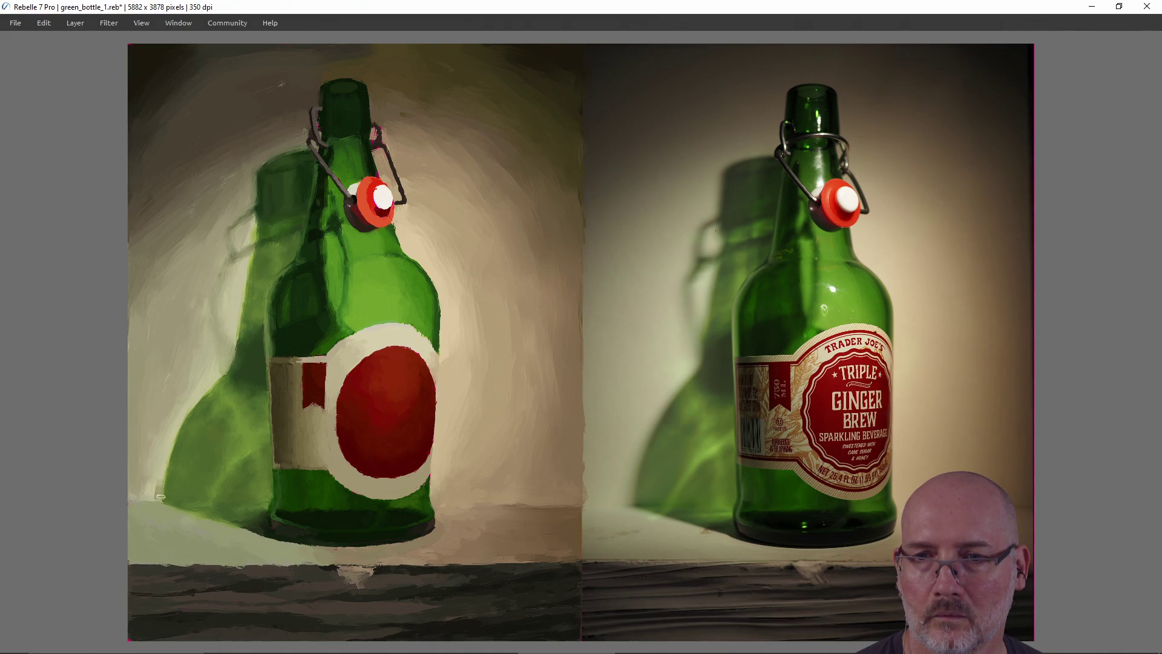
drag(161, 487, 159, 499)
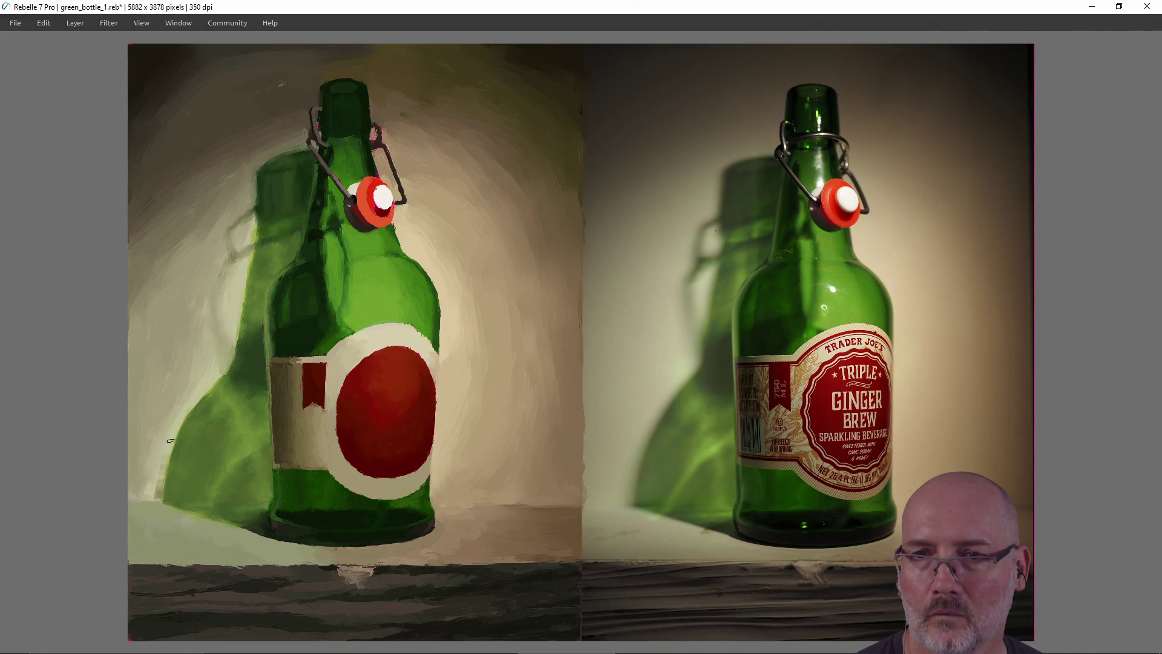
drag(170, 442, 167, 461)
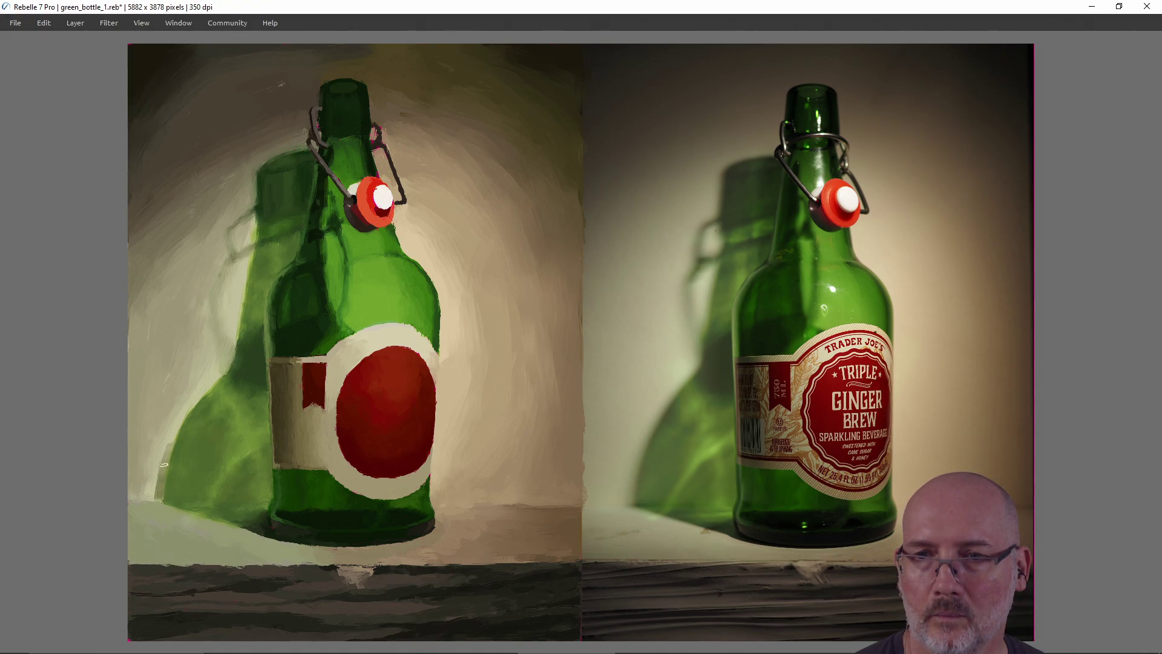
drag(164, 464, 181, 419)
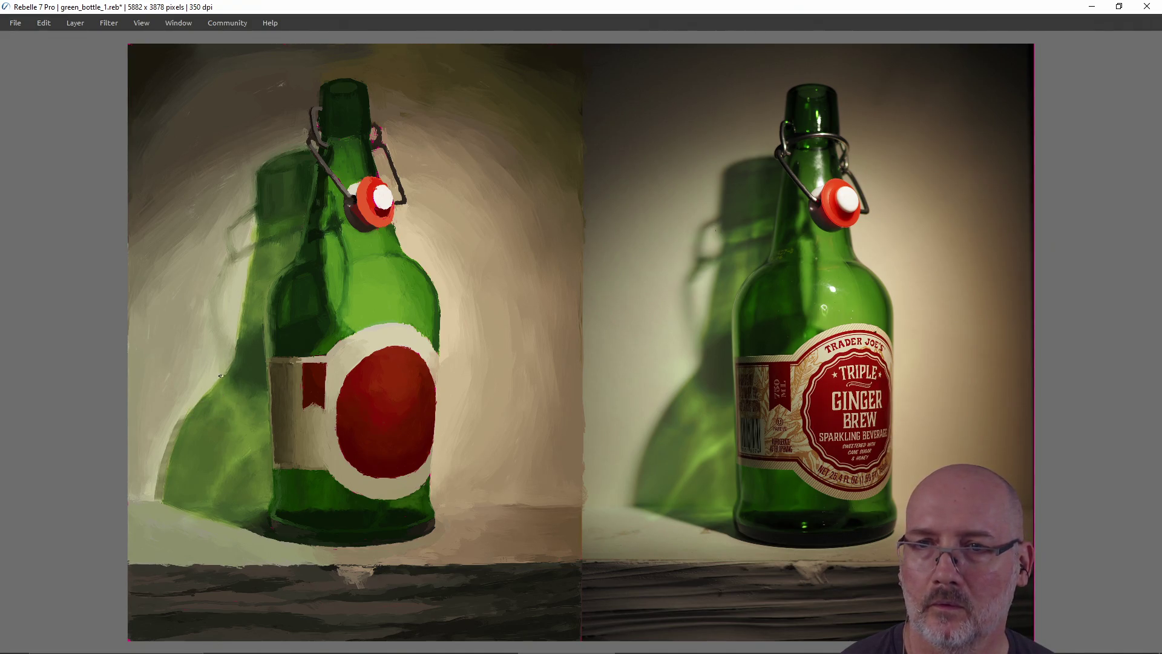
mouse_move(199, 394)
mouse_down()
mouse_move(220, 376)
mouse_move(186, 418)
mouse_move(225, 371)
mouse_up()
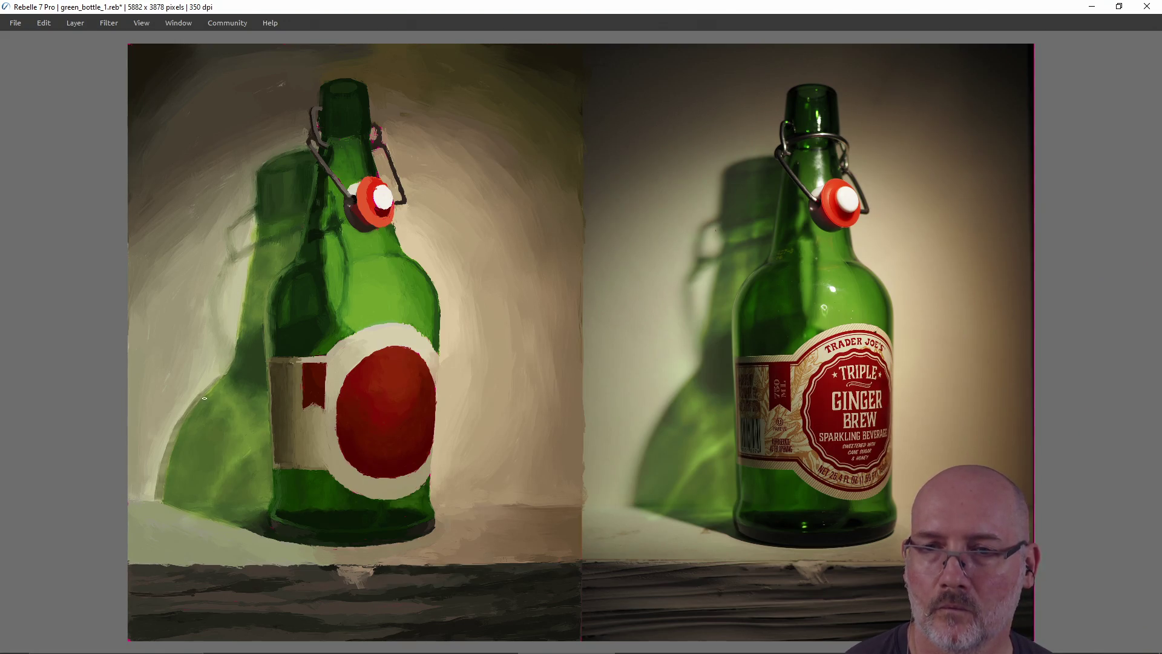
key(ctrl+z)
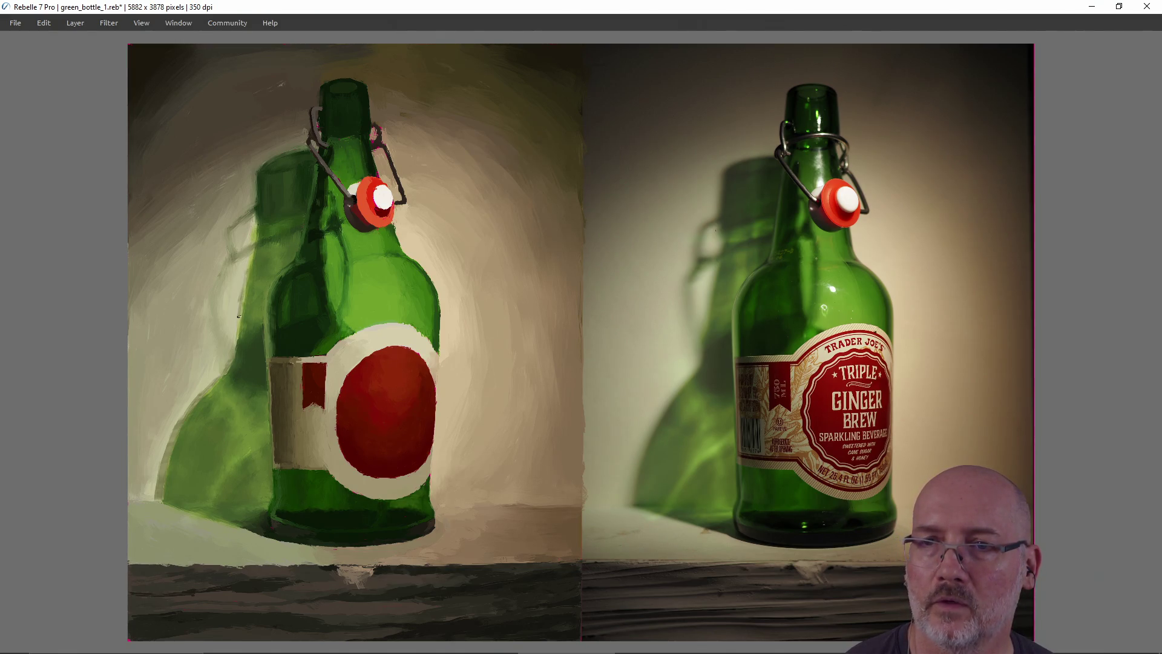
Step: Sample the light green near the painted bottle's shoulder, then undo the last stroke
alt+click(251, 256)
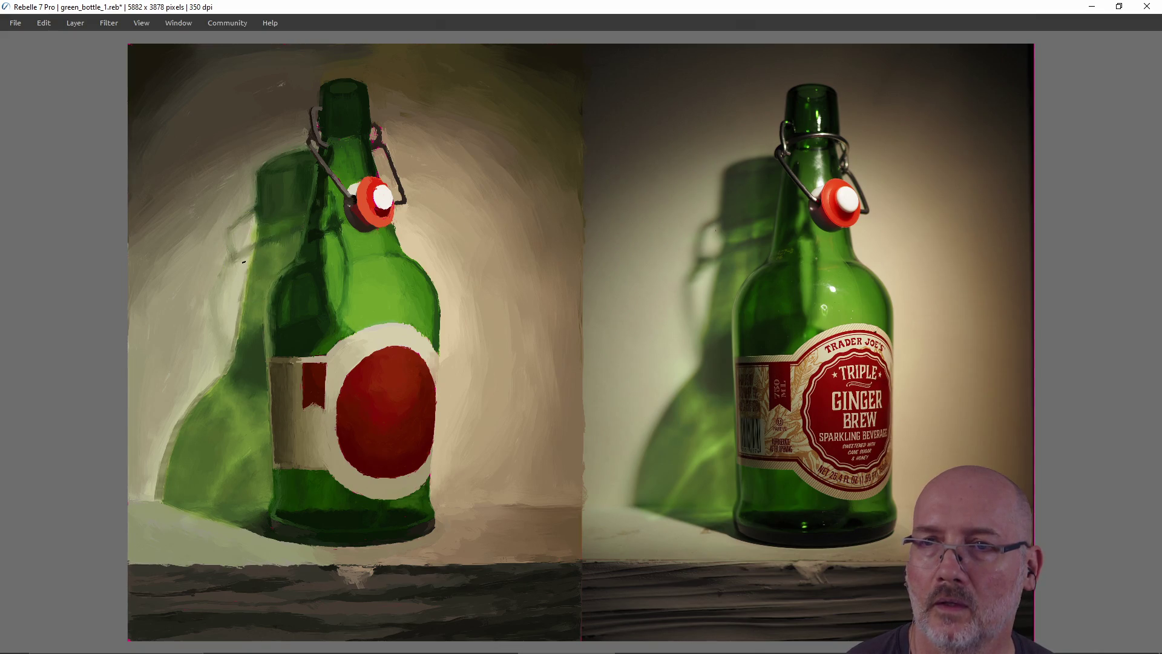
alt+click(247, 259)
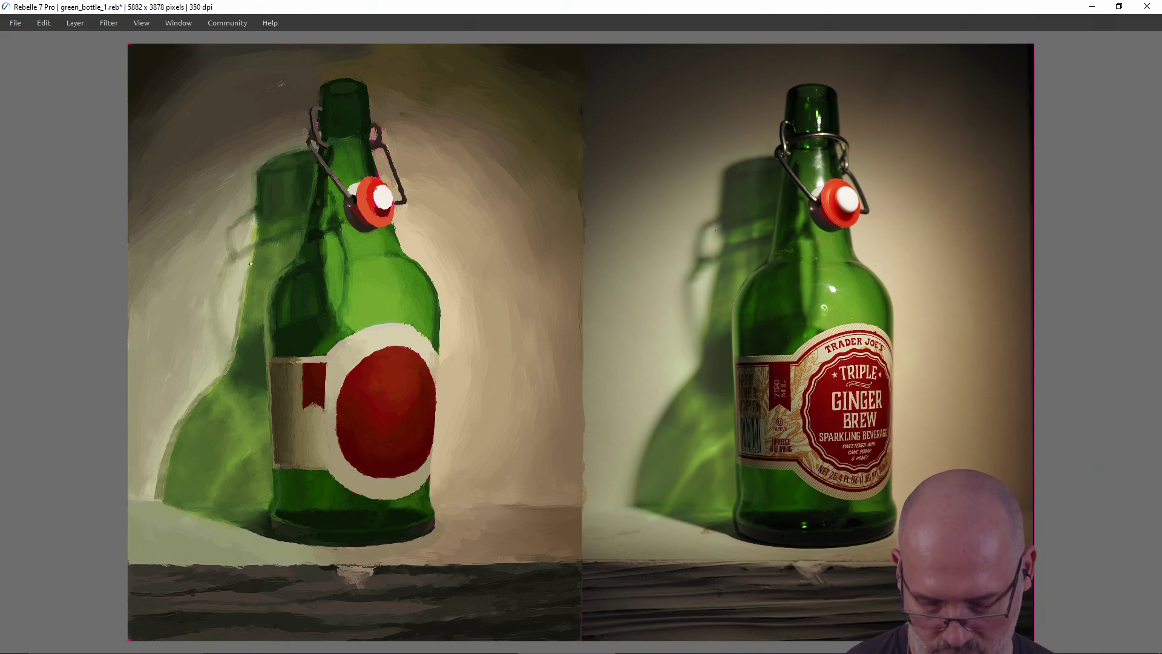
alt+click(253, 261)
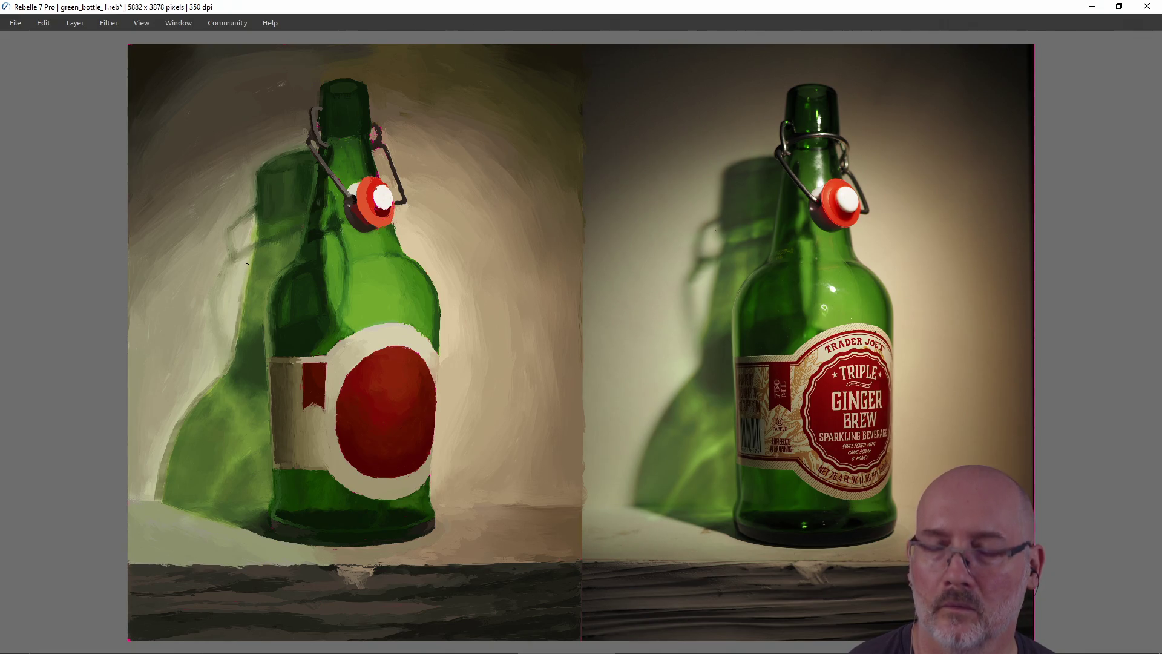
key(ctrl+z)
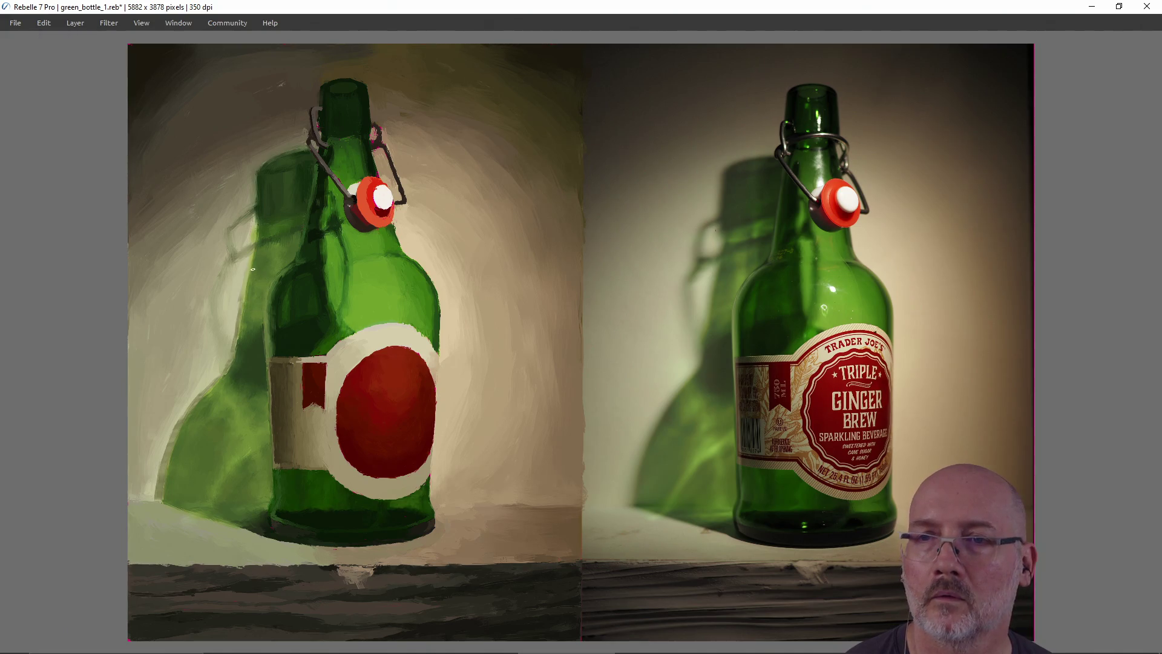
Step: Sample greens from the bottle's shoulder and painted shadow, and brush lighter green into the shadow
alt+click(254, 269)
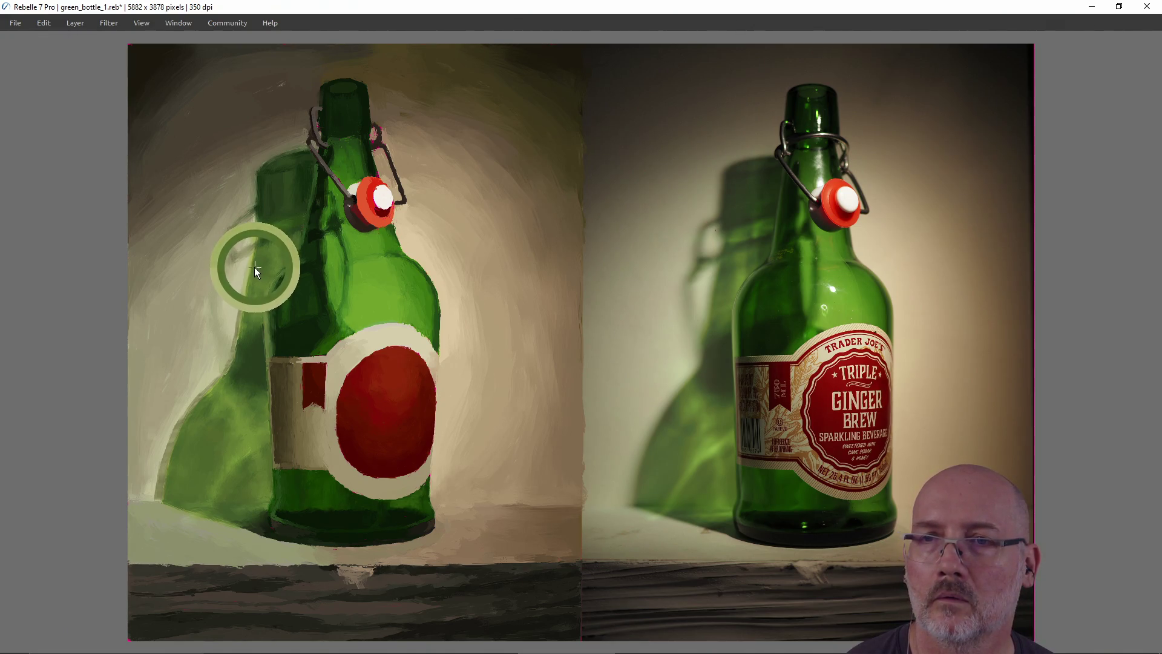
alt+click(211, 265)
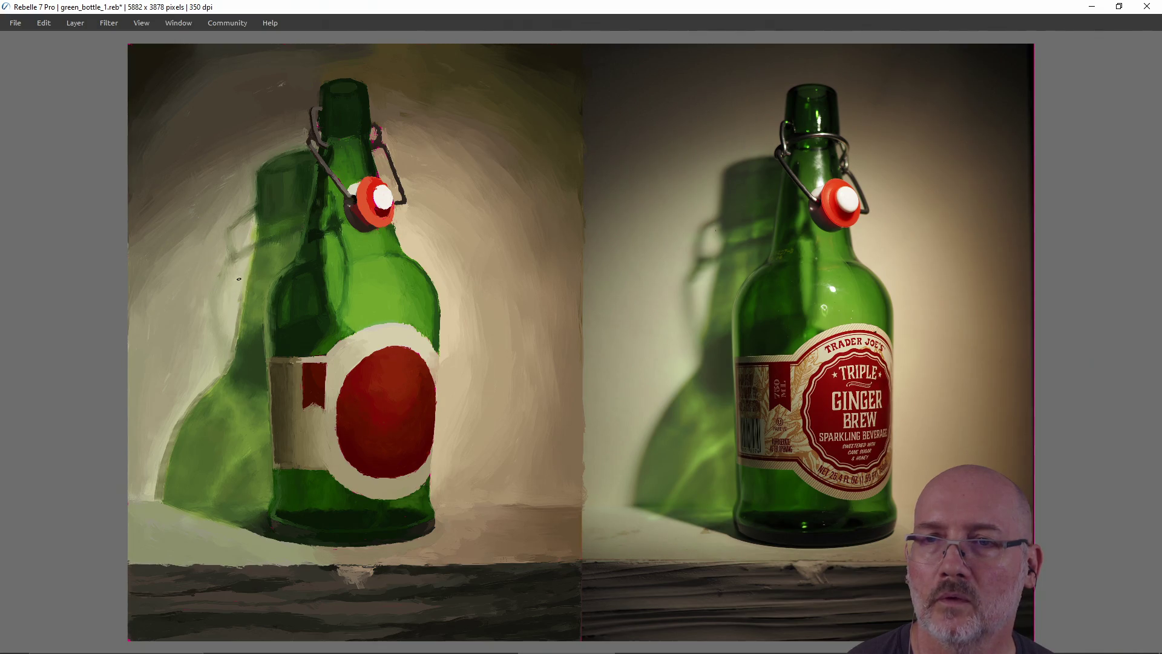
alt+click(256, 266)
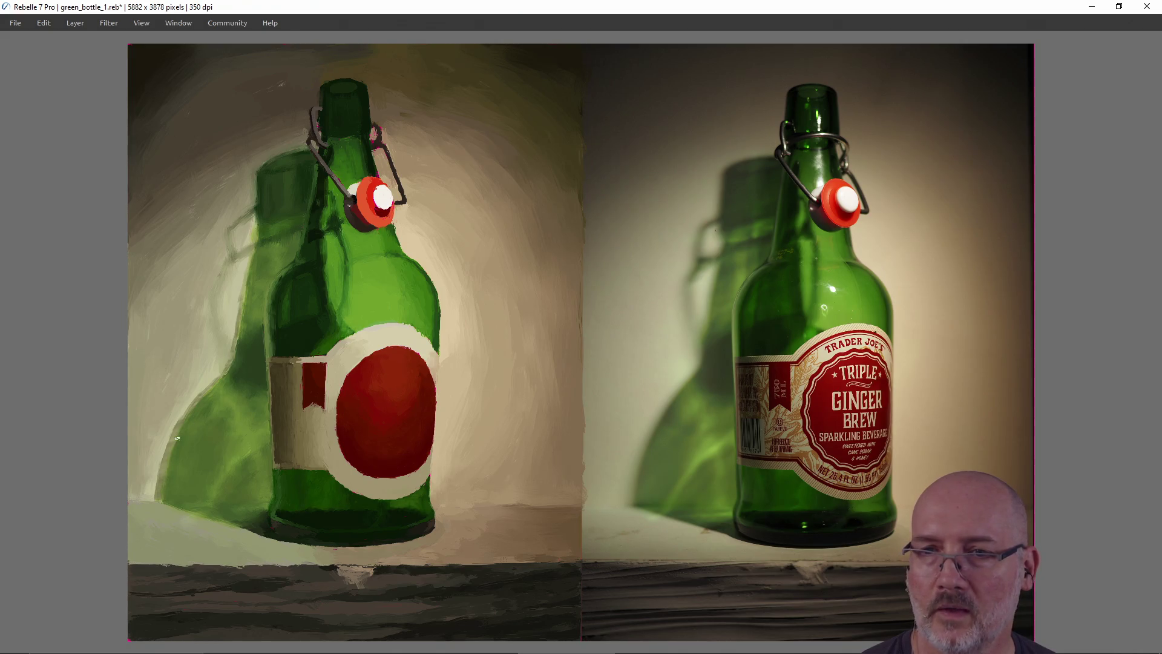
key(alt)
alt+click(241, 376)
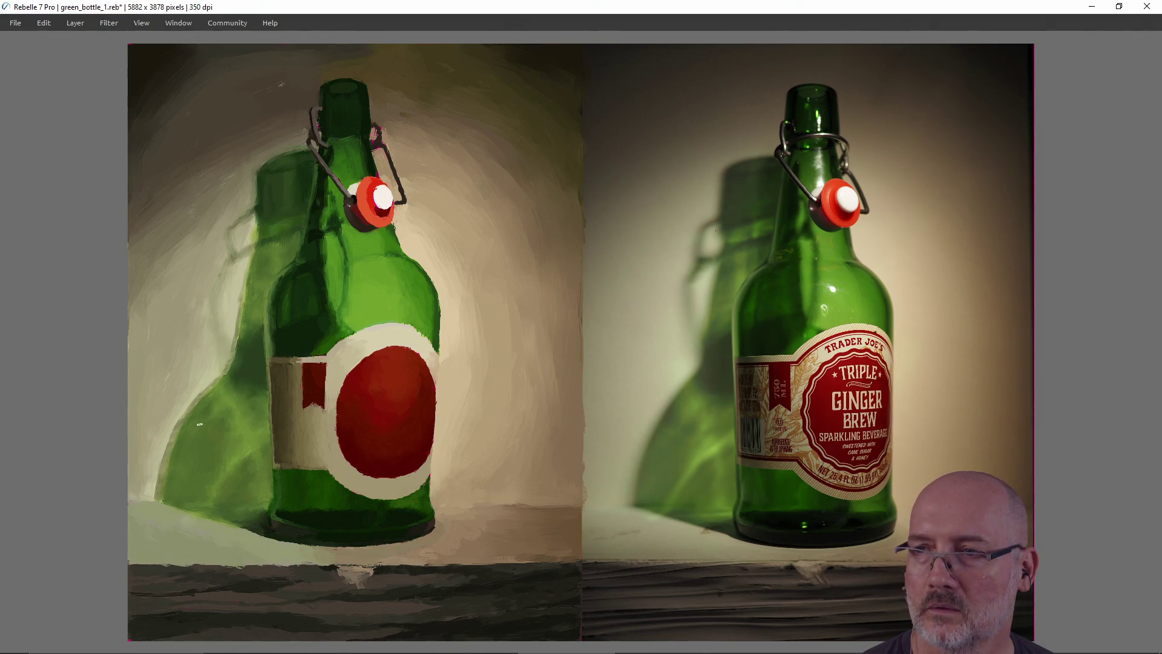
Step: Compare the photo's shadow colour with the painting's left shadow by sampling both
key(alt)
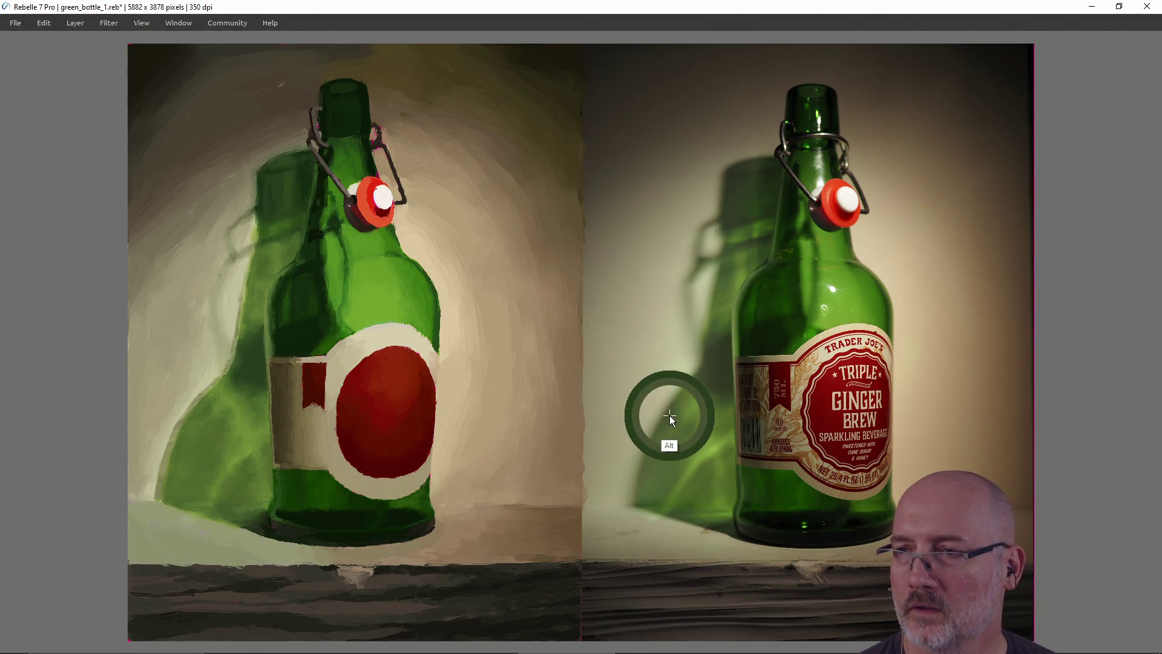
alt+click(667, 415)
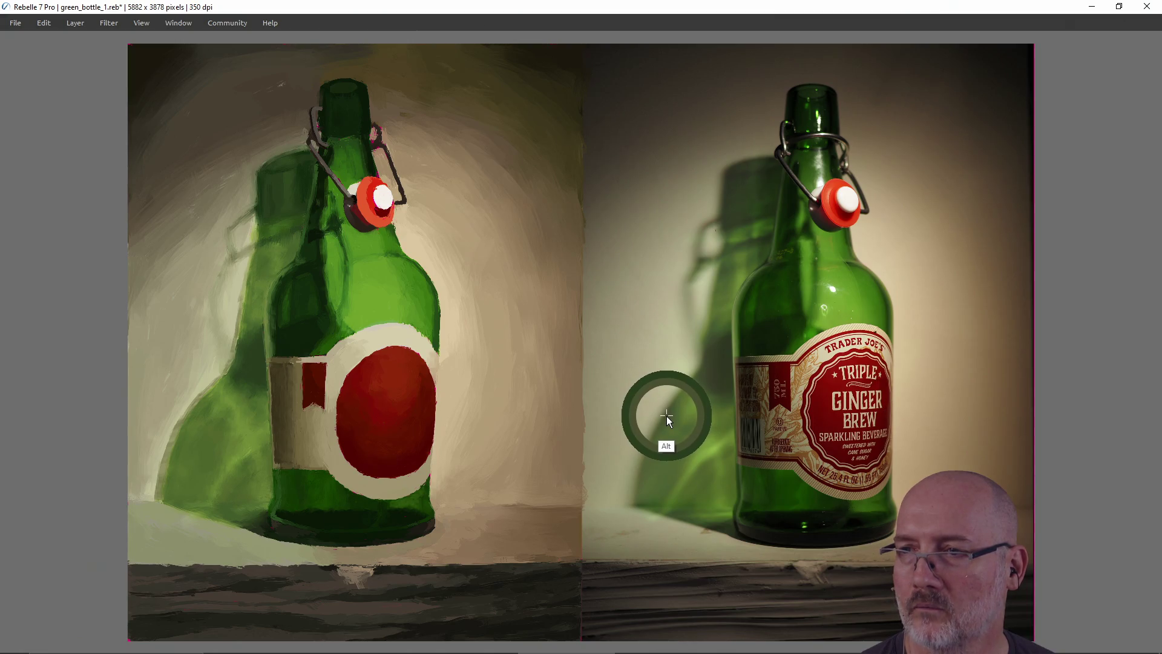
alt+click(161, 327)
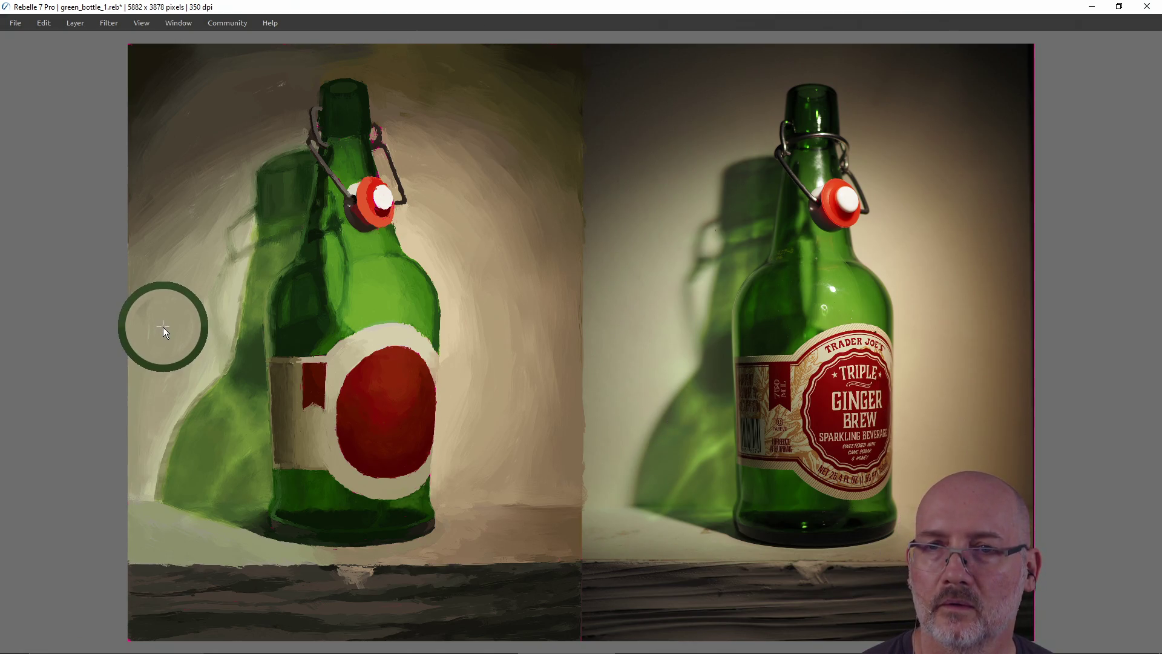
key(alt)
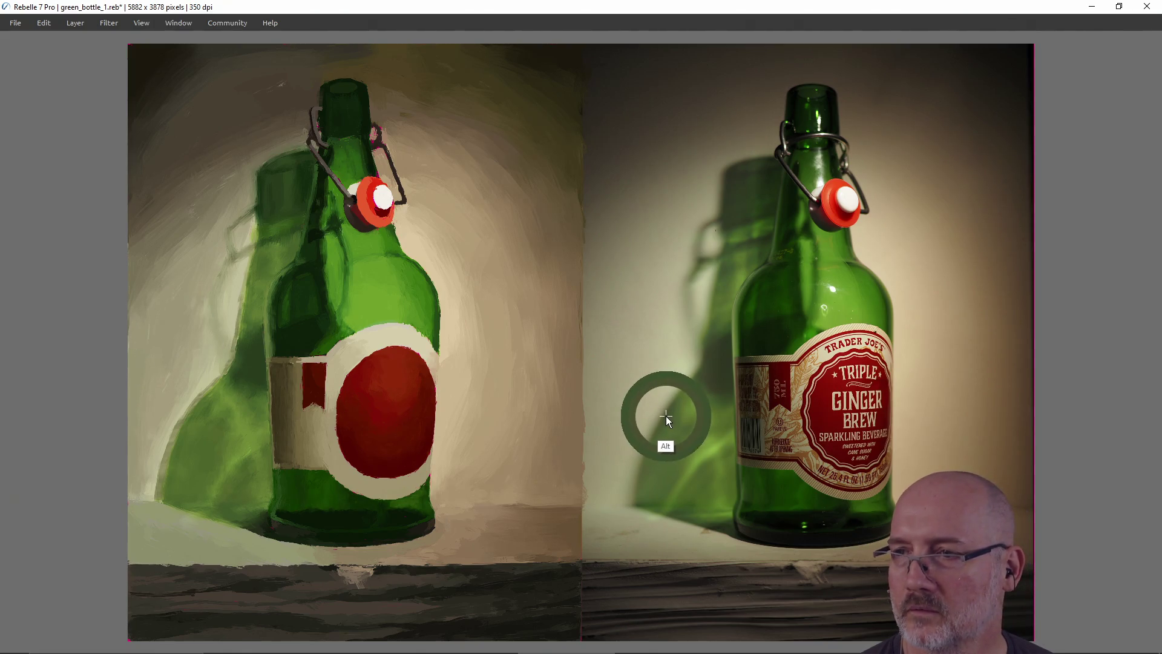
Step: Repaint the cast shadow with green taken from the photo's shadow, undoing one misplaced stroke
alt+click(666, 415)
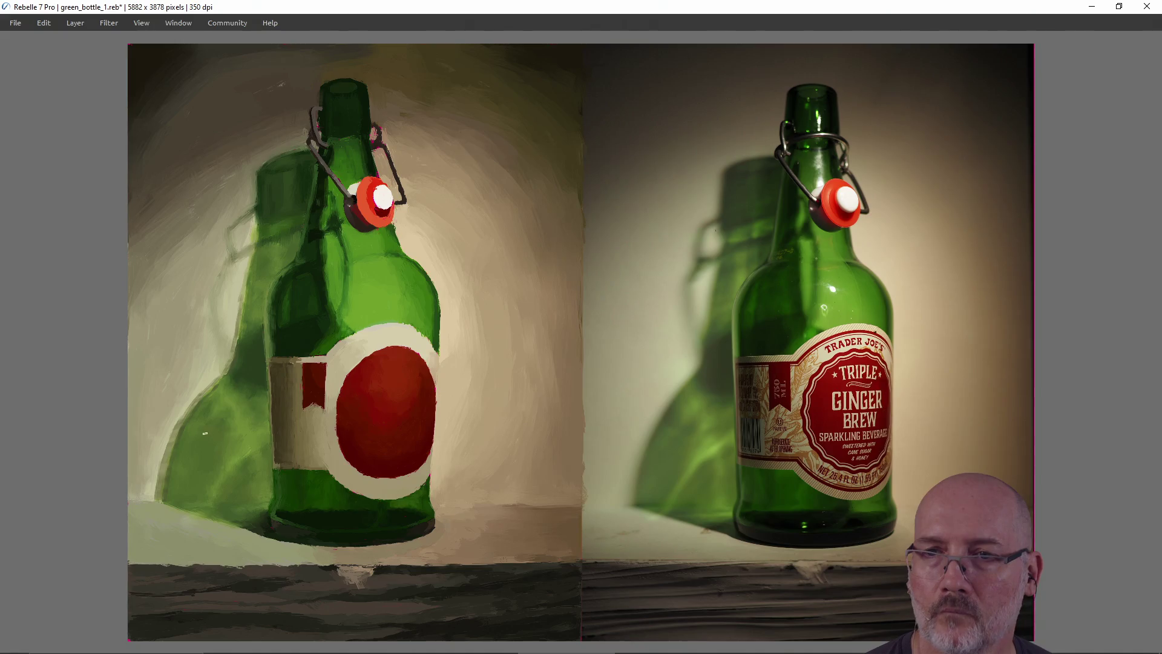
key(ctrl+z)
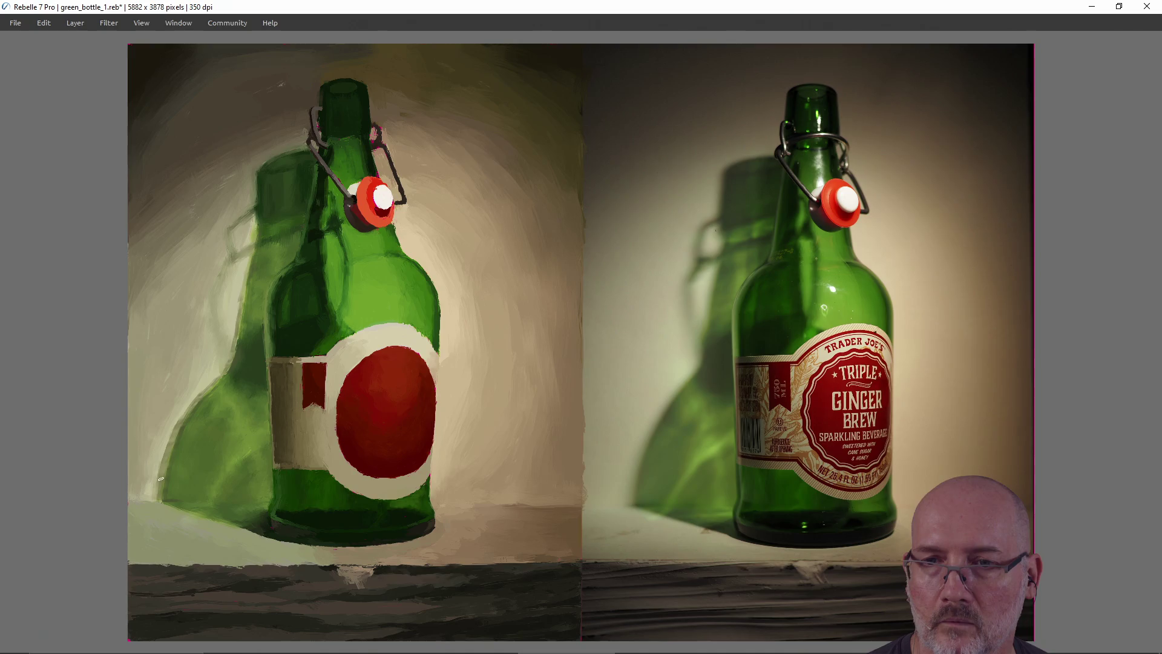
key(ctrl)
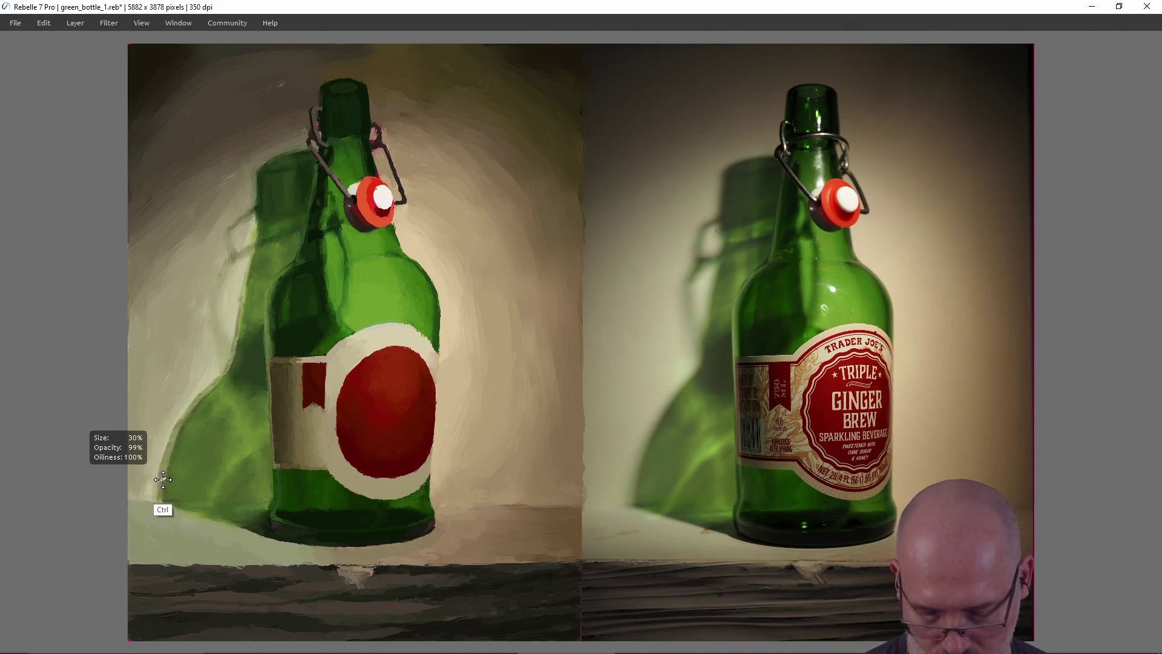
Step: Undo the last stroke, then repaint the shadow's lower left in light yellow-green sampled from it
key(ctrl+z)
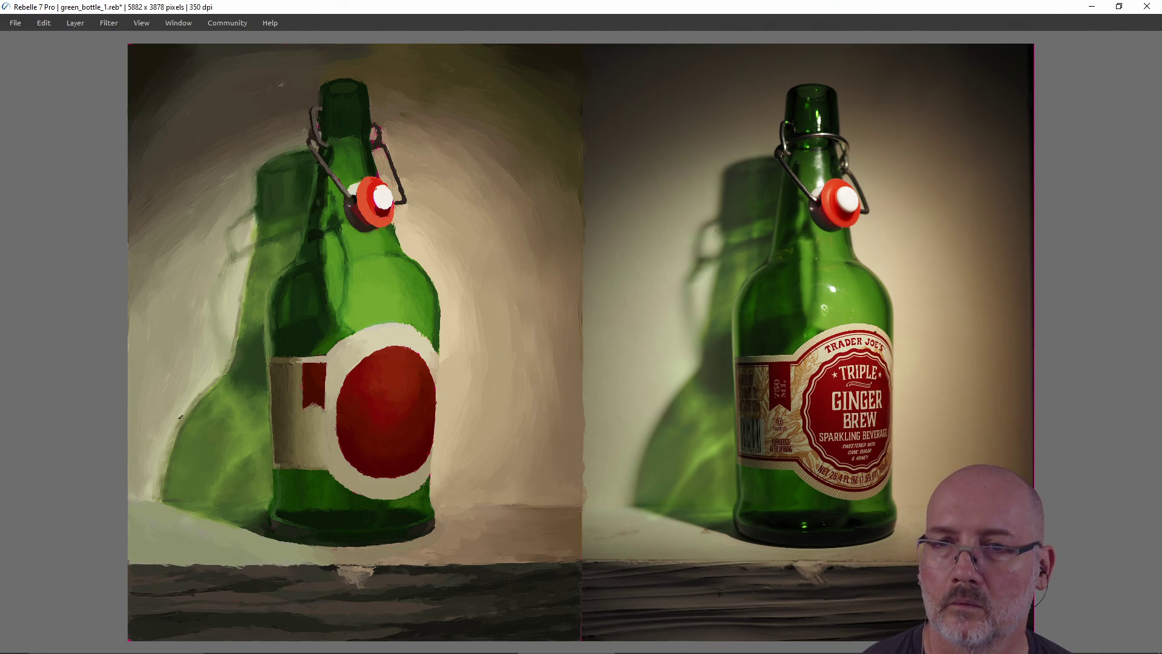
key(alt)
alt+click(162, 479)
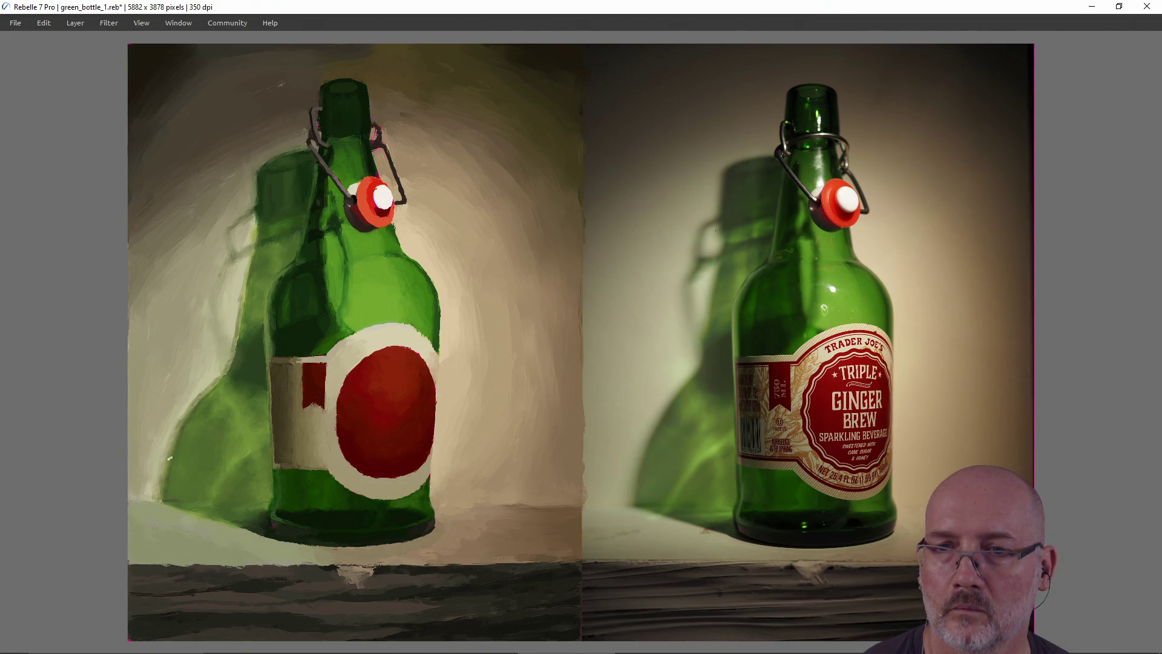
key(alt)
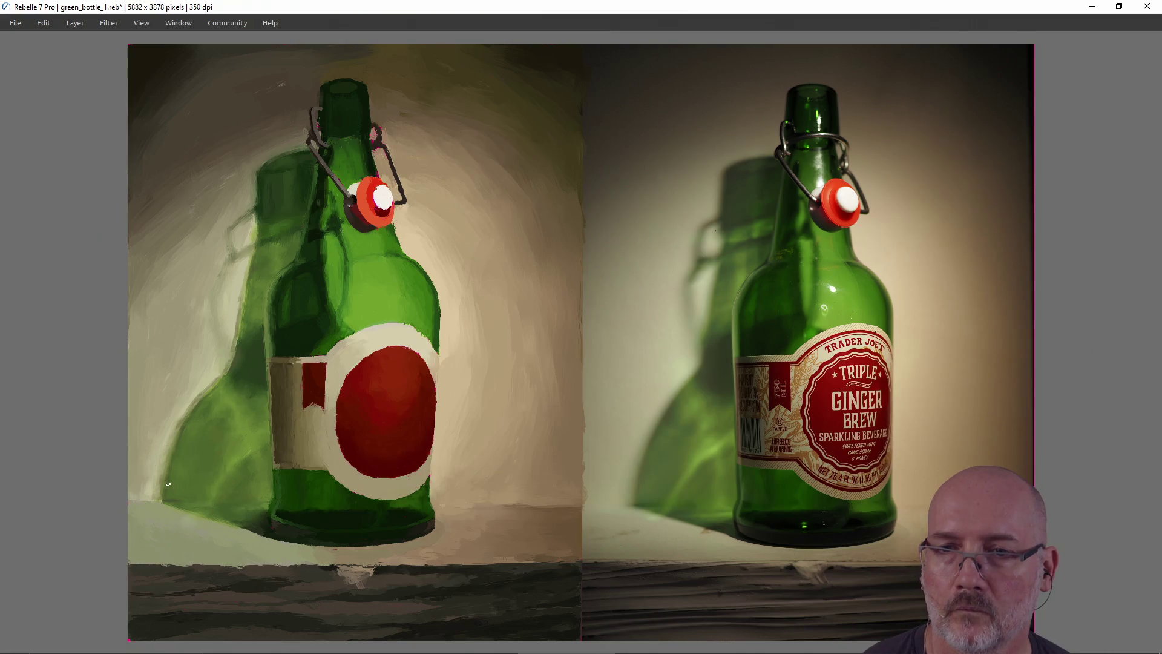
Step: Paint the sampled green shadow colour outward to blend the shadow into the wall
alt+click(156, 481)
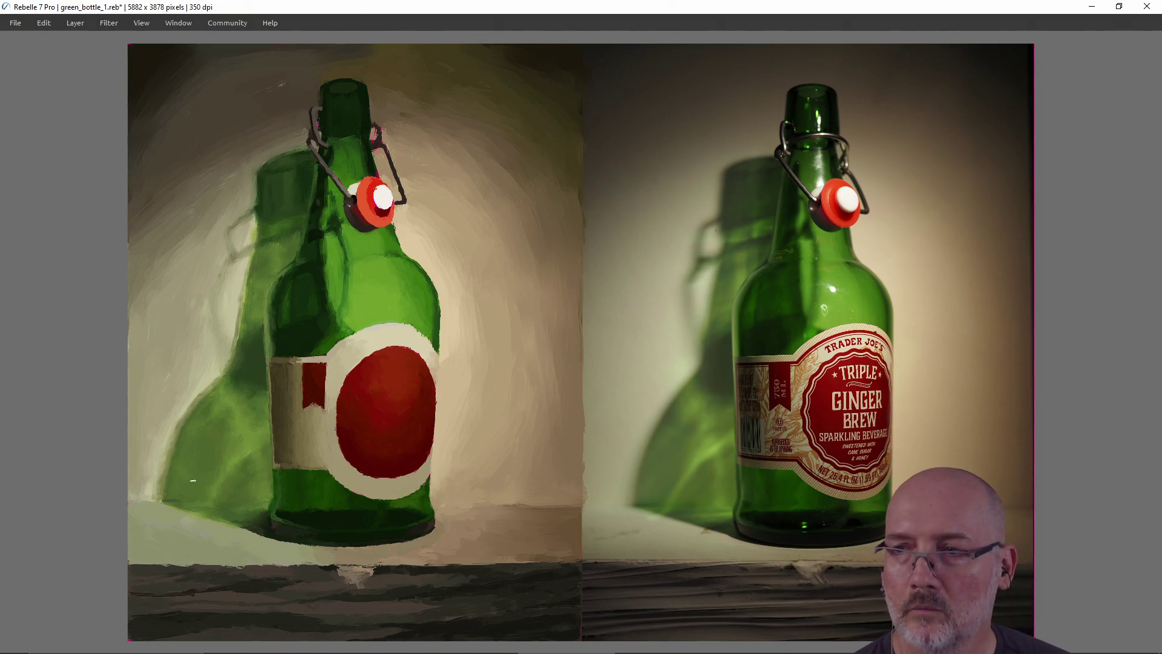
key(alt)
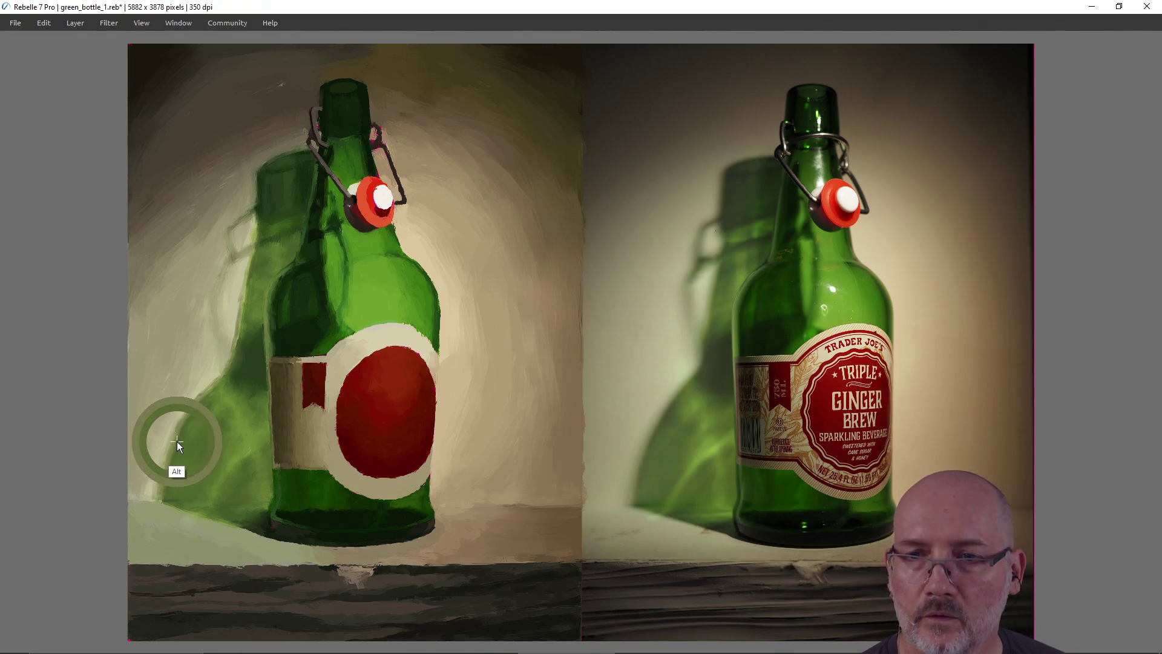
Step: With a larger brush, paint a pale wall-coloured stroke up the shadow's left edge
alt+click(177, 442)
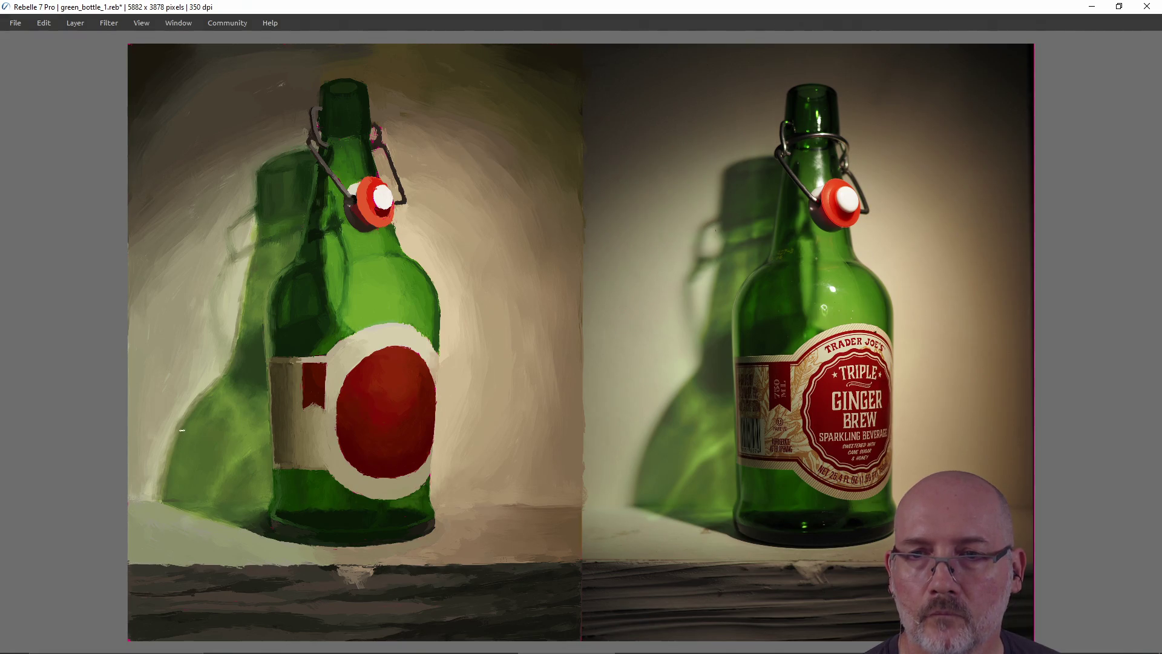
key(bracketright)
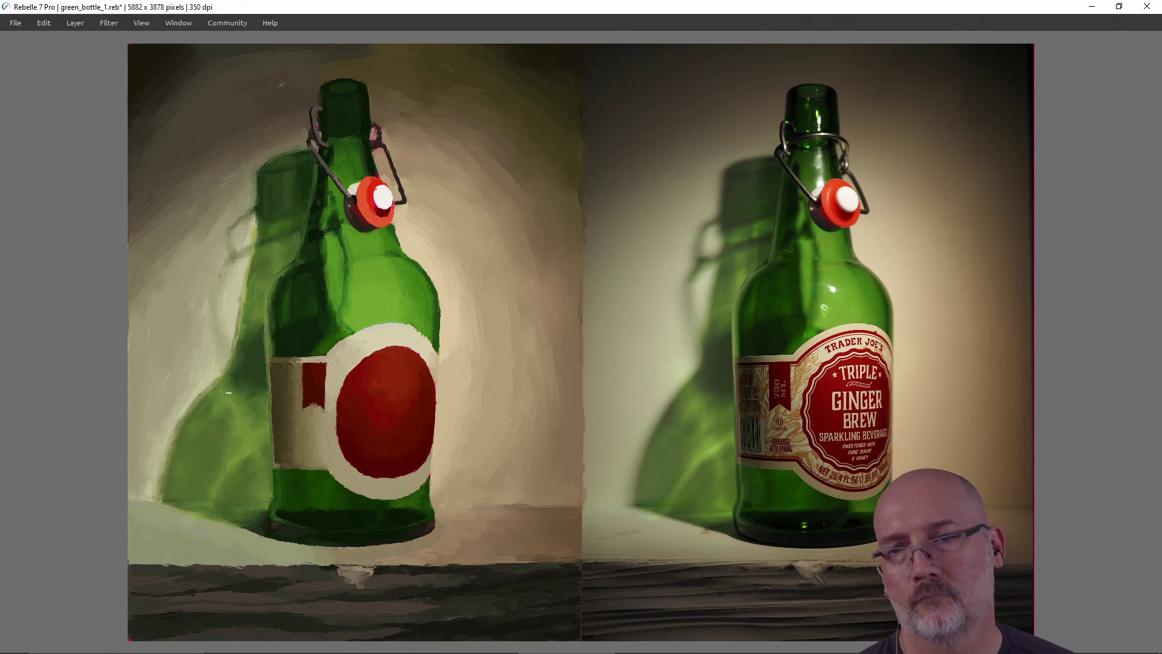
key(alt)
alt+click(165, 462)
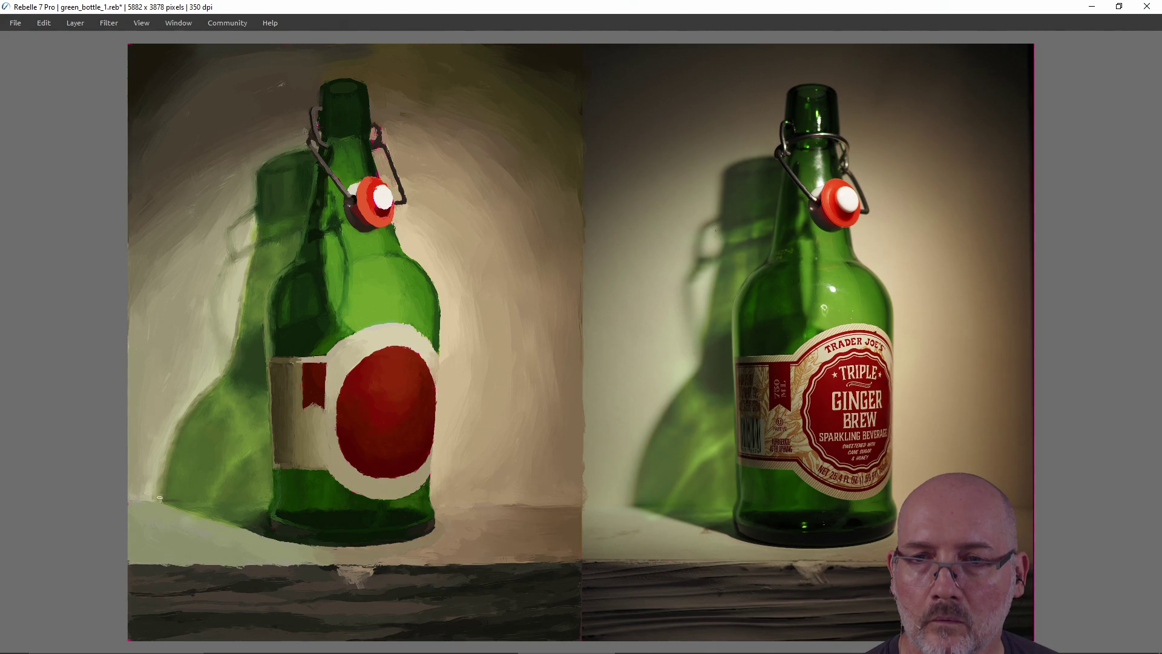
drag(159, 498, 166, 460)
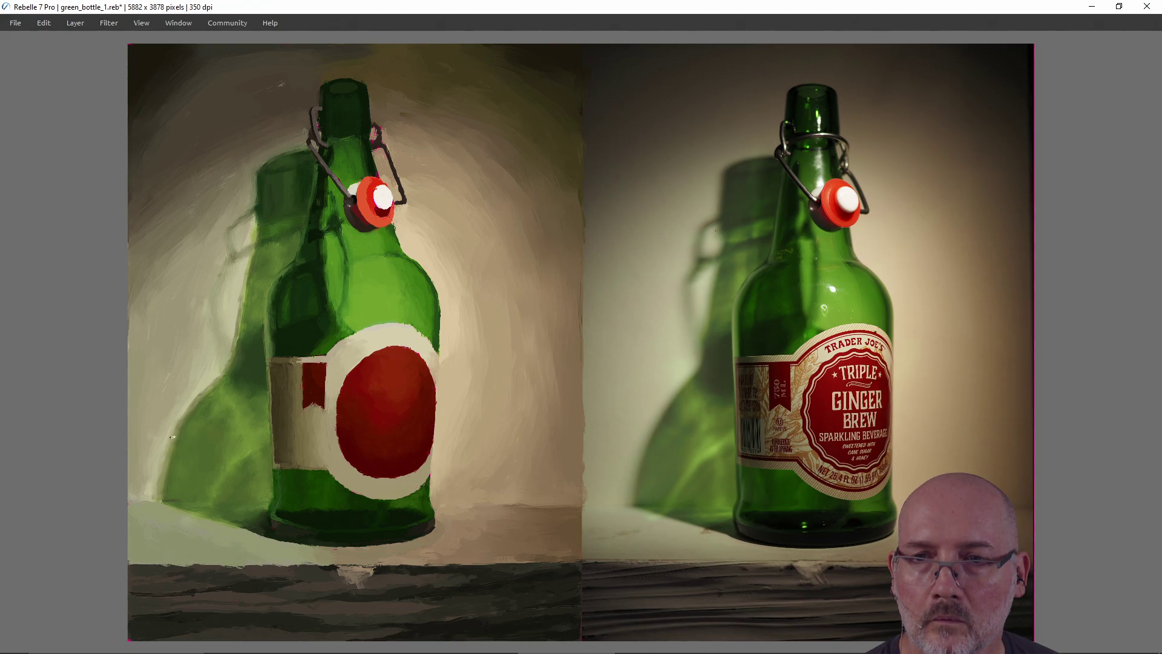
alt+click(196, 399)
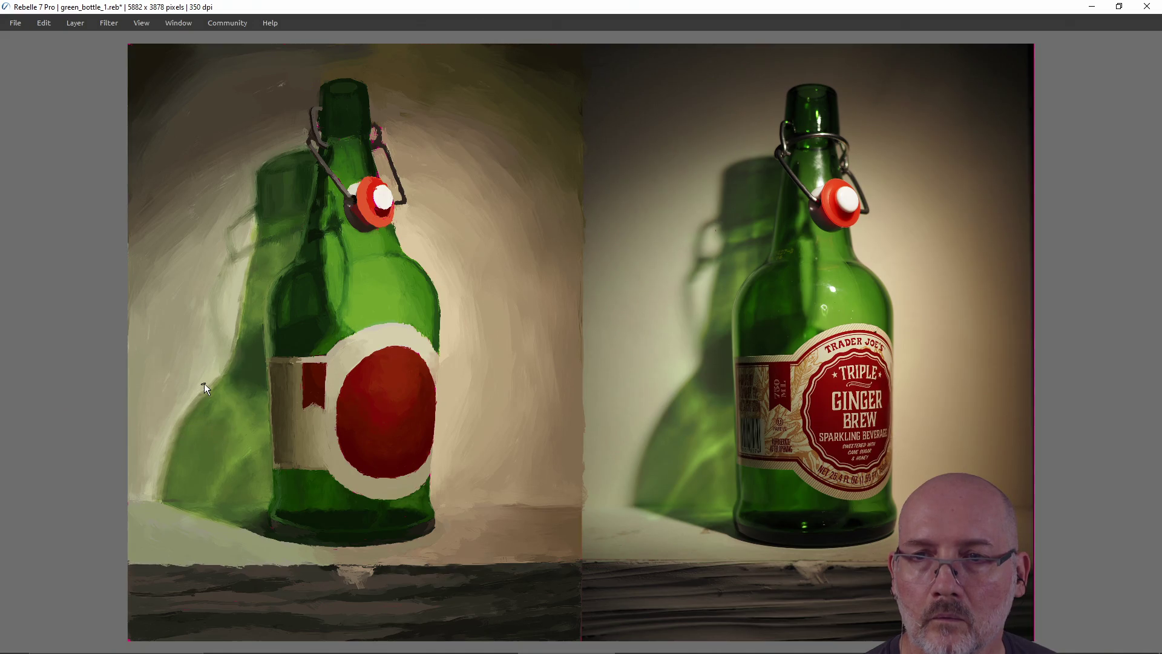
alt+click(197, 398)
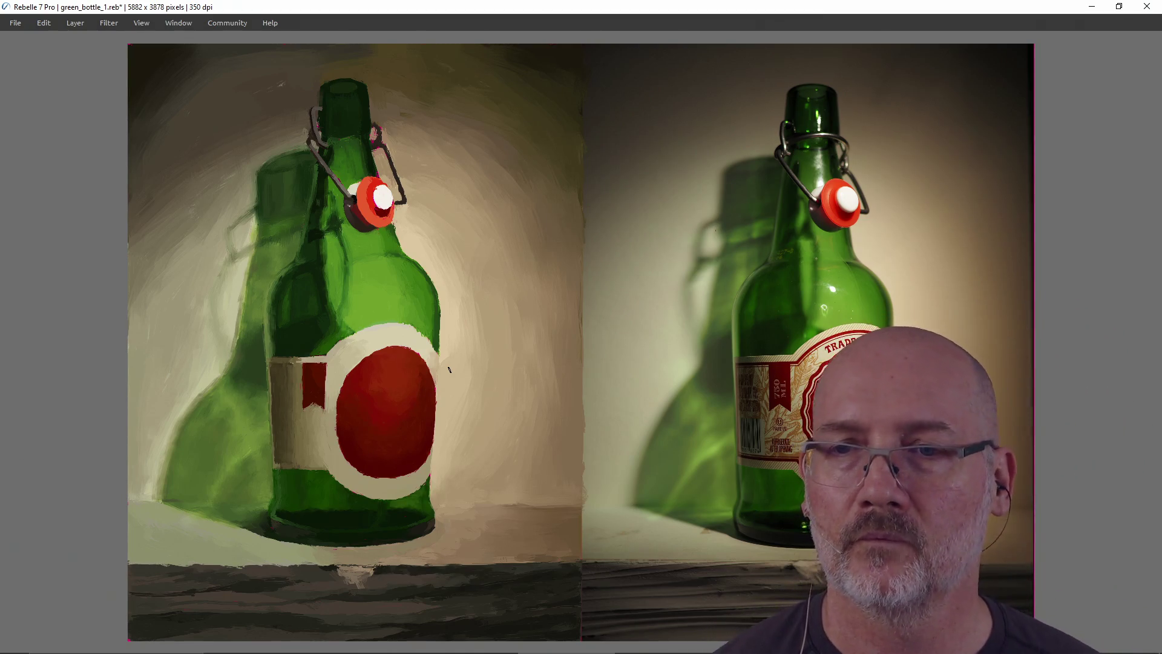
Step: Shade the upper wall around the bottle's neck with darker olive tones, undoing one stroke
alt+click(239, 320)
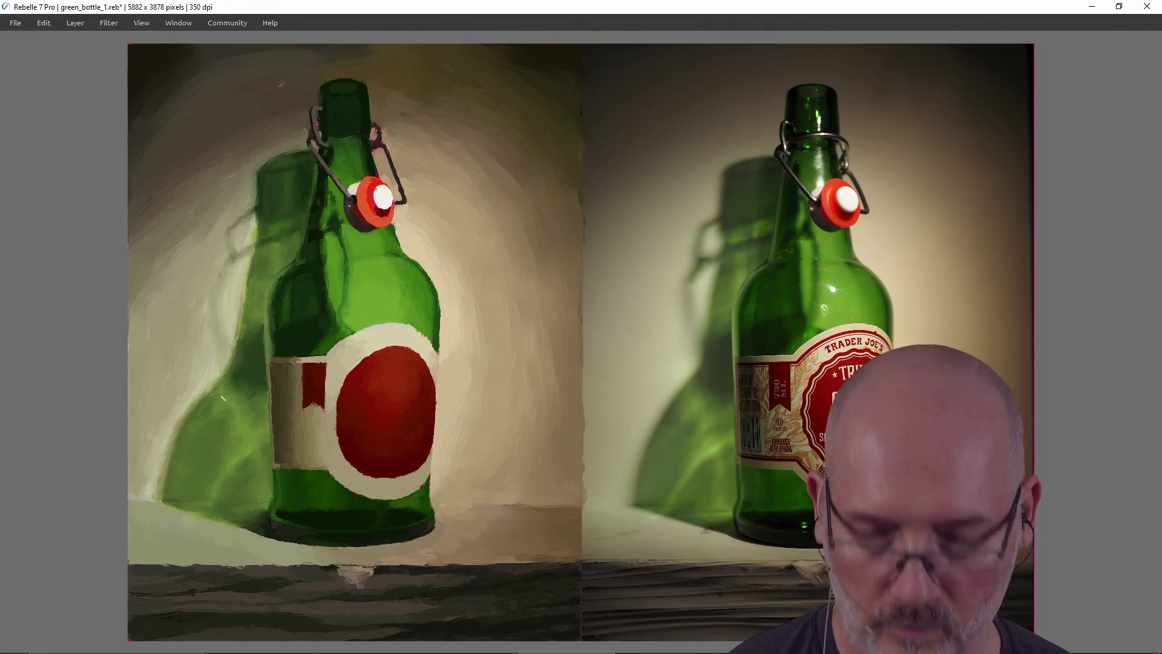
key(ctrl+z)
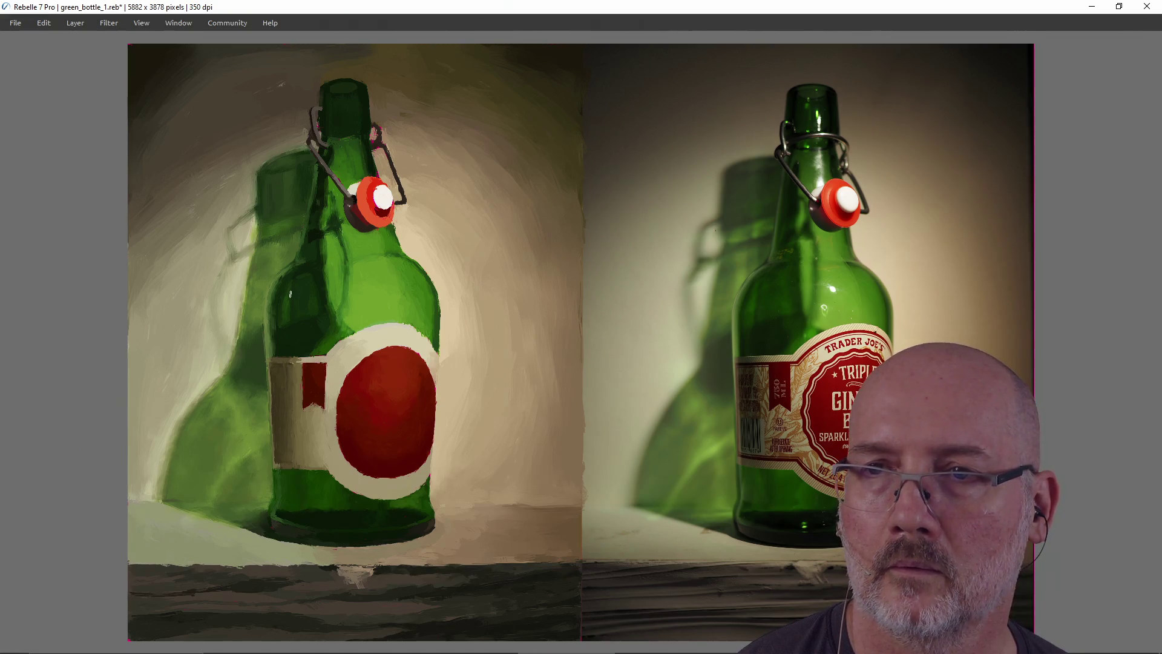
ctrl+click(213, 376)
ctrl+click(215, 382)
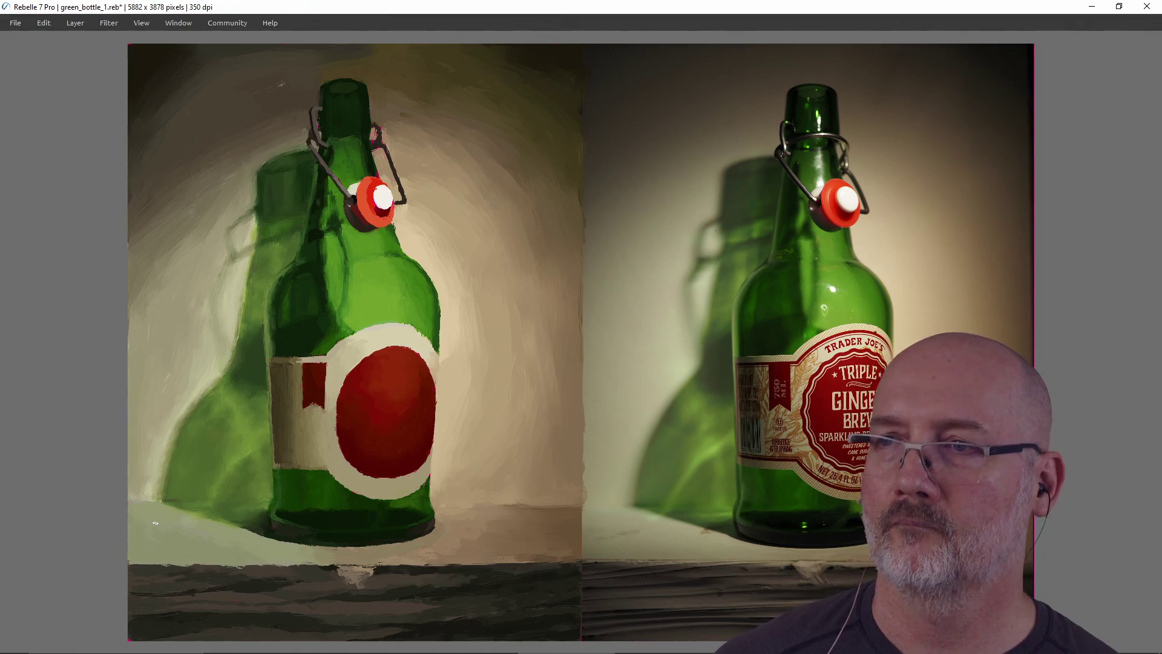
alt+click(246, 317)
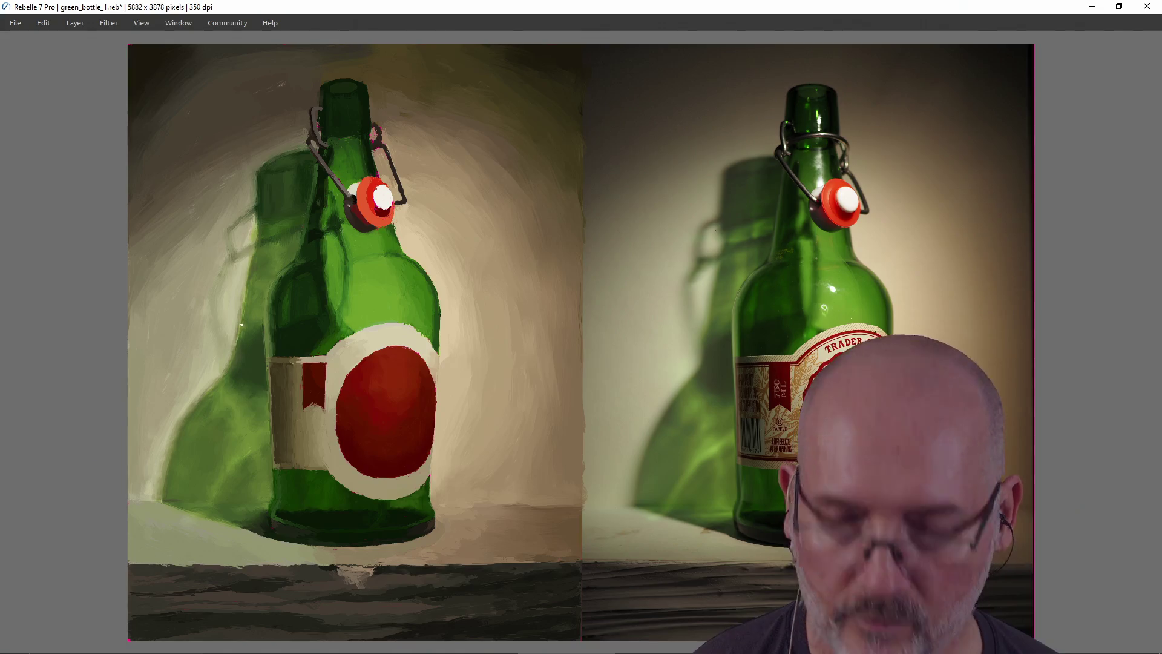
Step: Soften where the cast shadow meets the tabletop with pale colour sampled from the shadow
alt+click(237, 327)
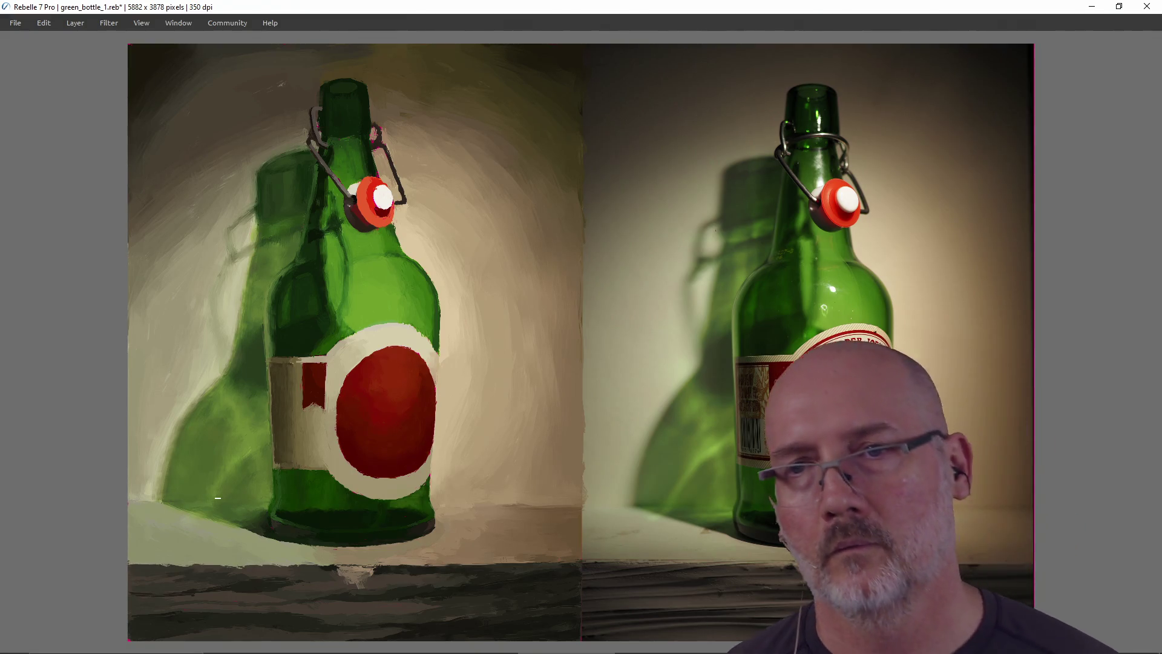
Step: Save the painting as green_bottle_1.reb
key(ctrl+s)
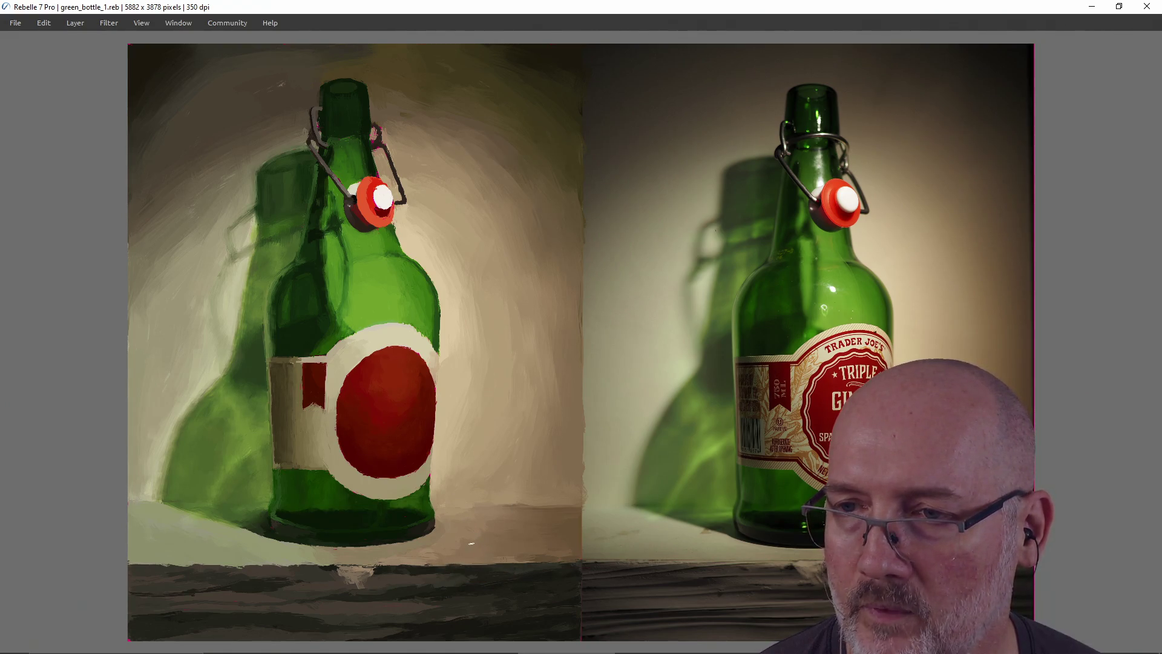
Step: Add a small warm beige dab on the tabletop right of the bottle's base
click(474, 539)
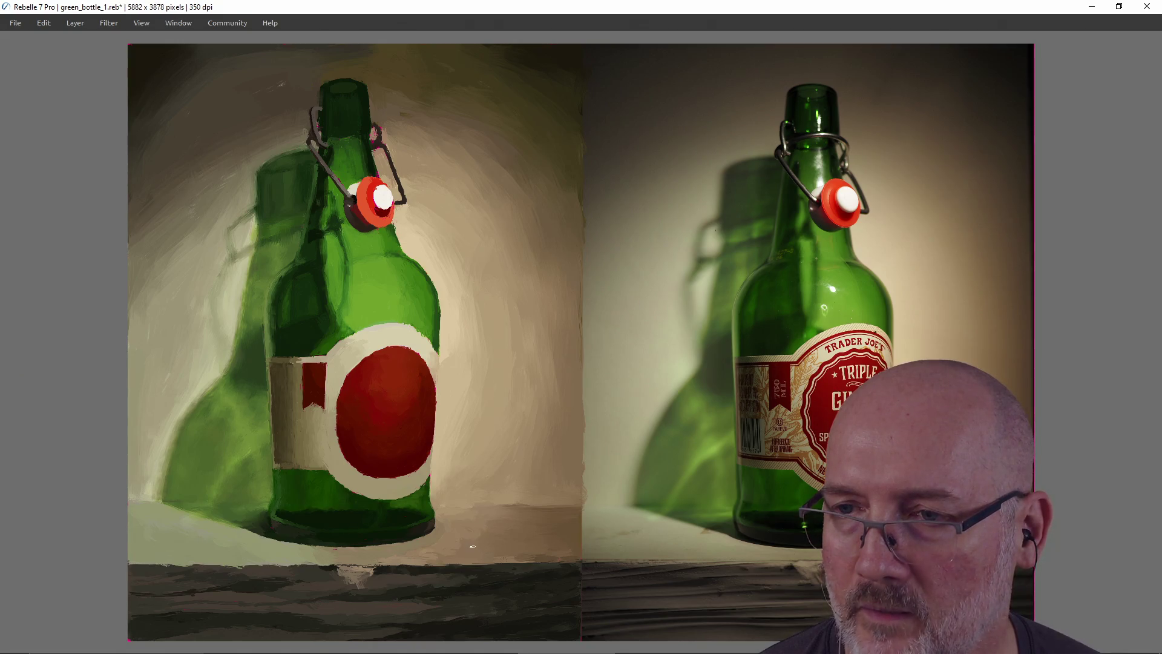
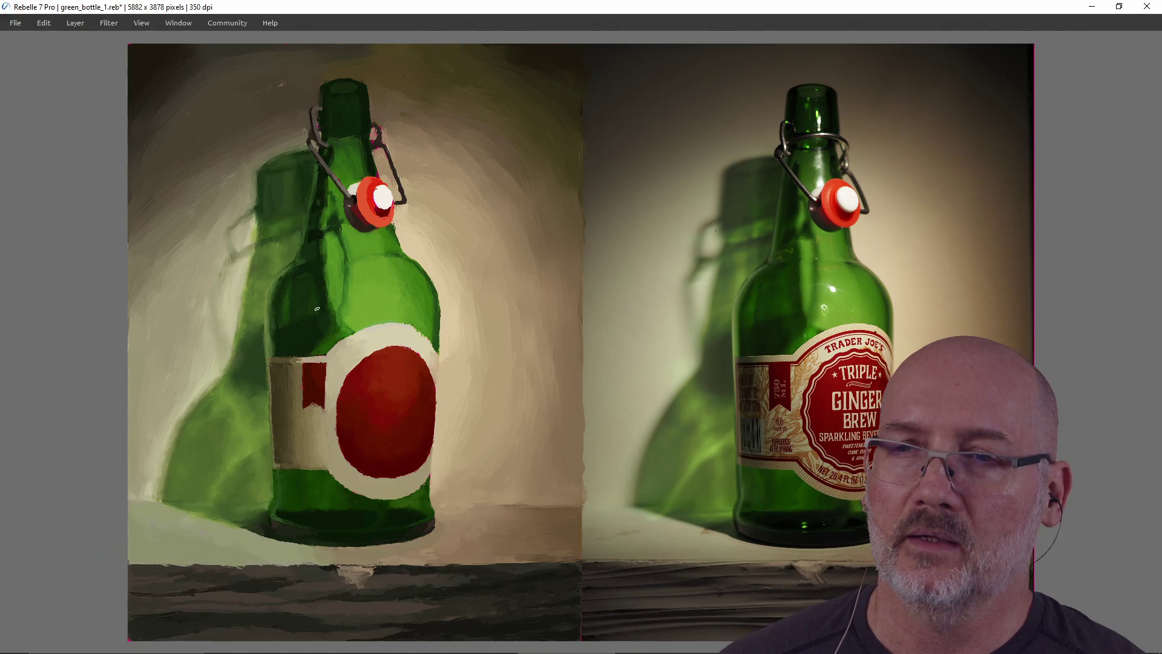
Step: Bring the Twitch Creator Dashboard raid browser over the painting window
key(r)
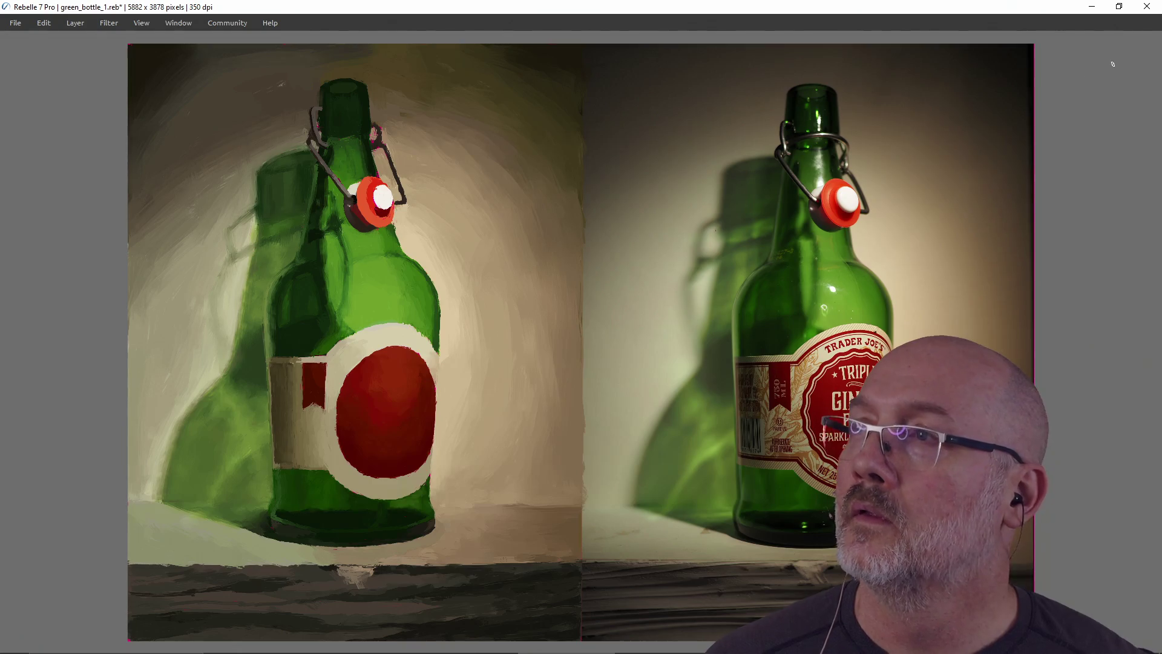
click(1150, 15)
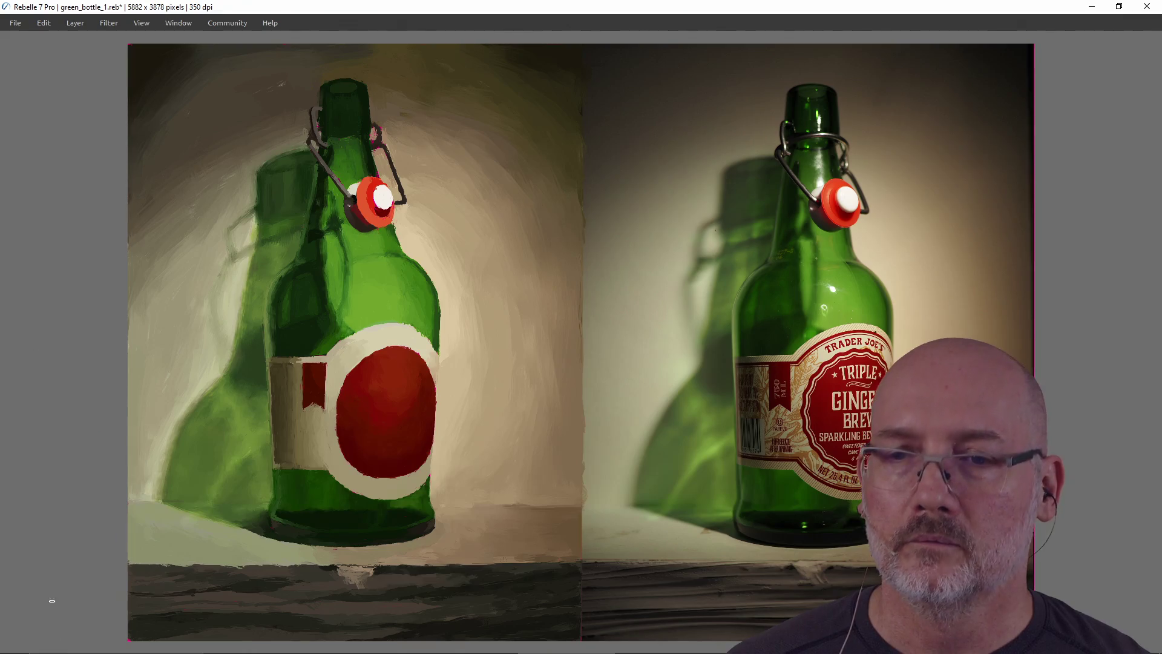
mouse_move(91, 651)
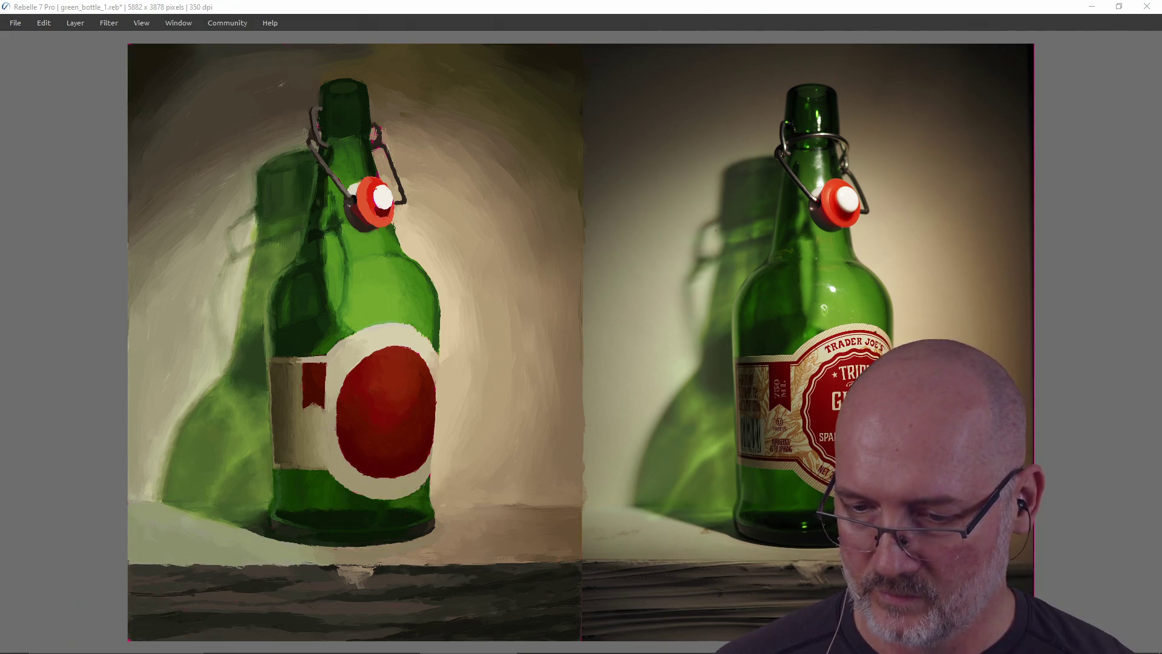
mouse_move(1161, 88)
mouse_down()
mouse_move(642, 97)
mouse_move(503, 53)
mouse_up()
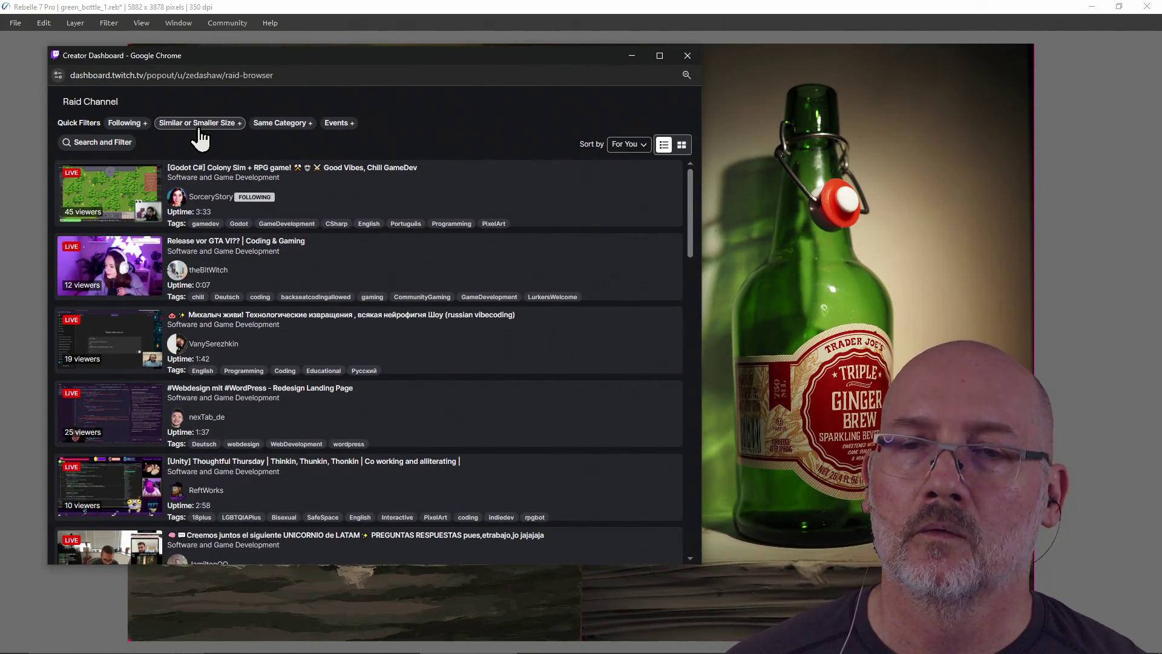
Step: Filter to Same Category and raid the first channel, the 45-viewer Godot C# colony sim stream
click(272, 125)
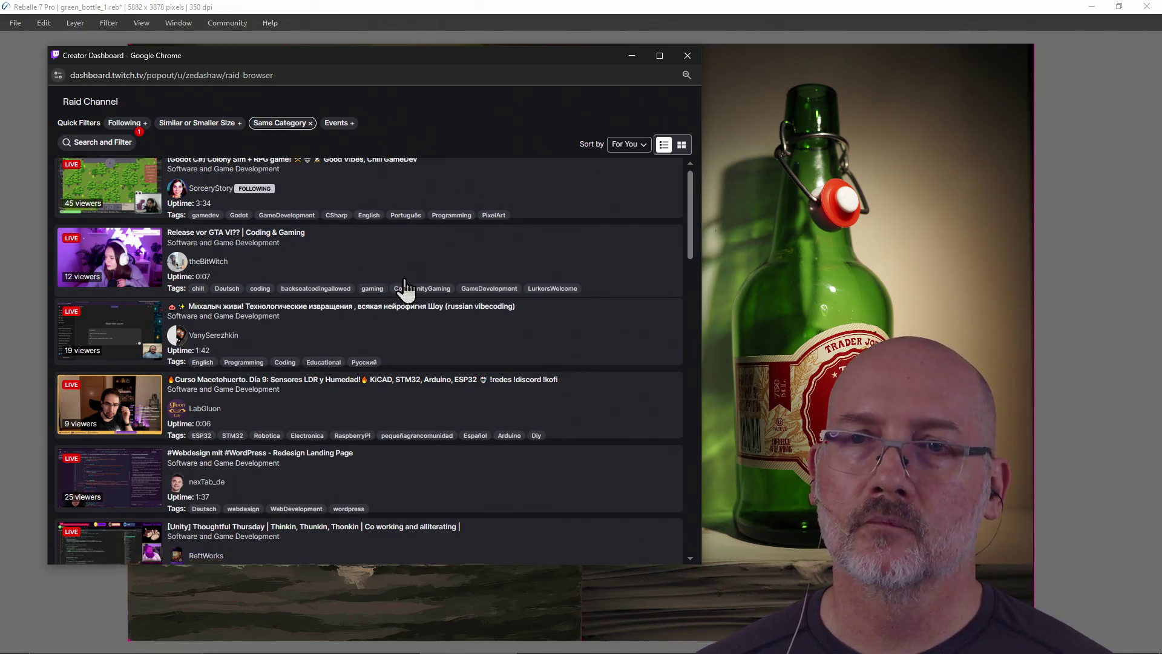
click(106, 200)
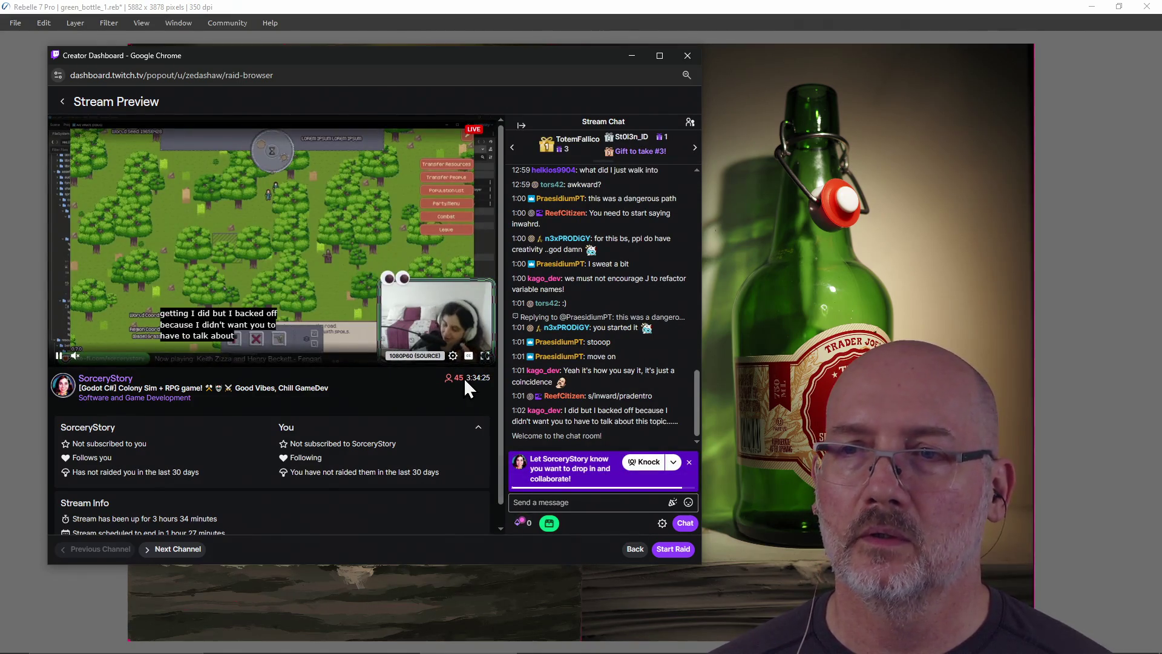
click(673, 551)
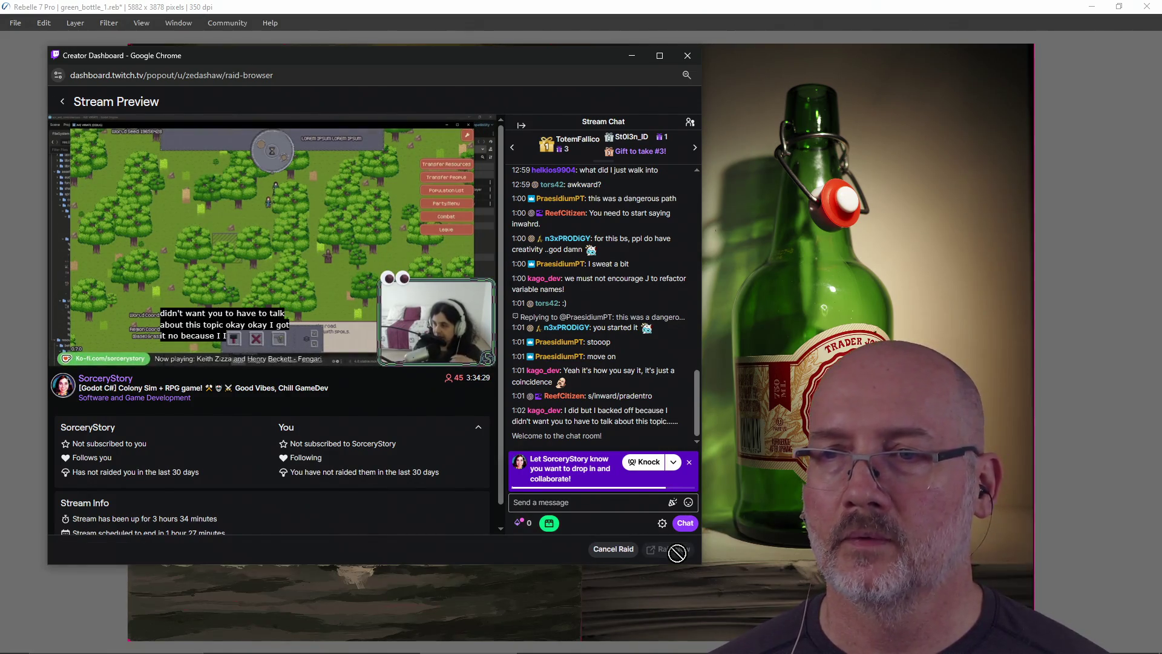